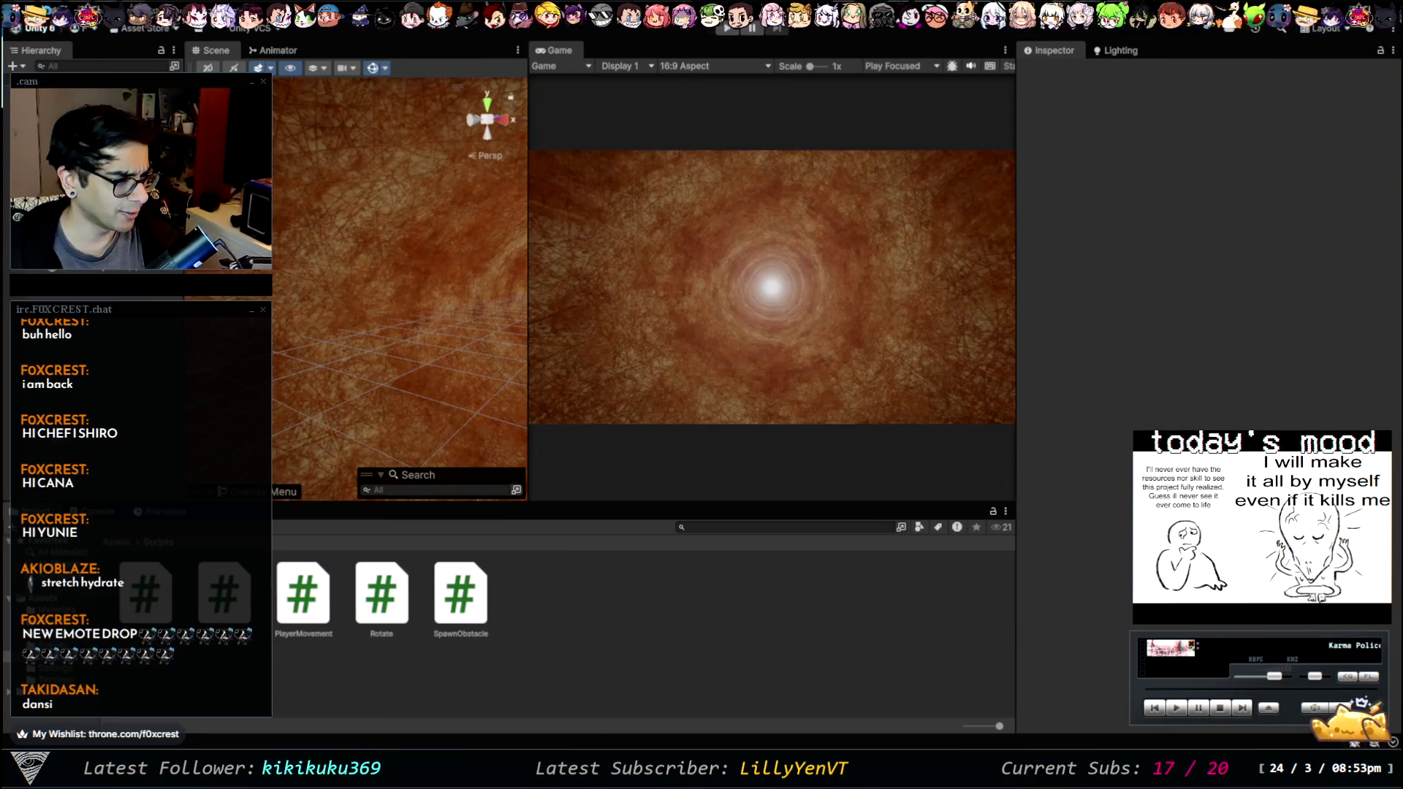
- Raise the Lighting Environment fog density to 0.043, then play-test and select PlayerCollision
left_click_drag(409, 314, 430, 322)
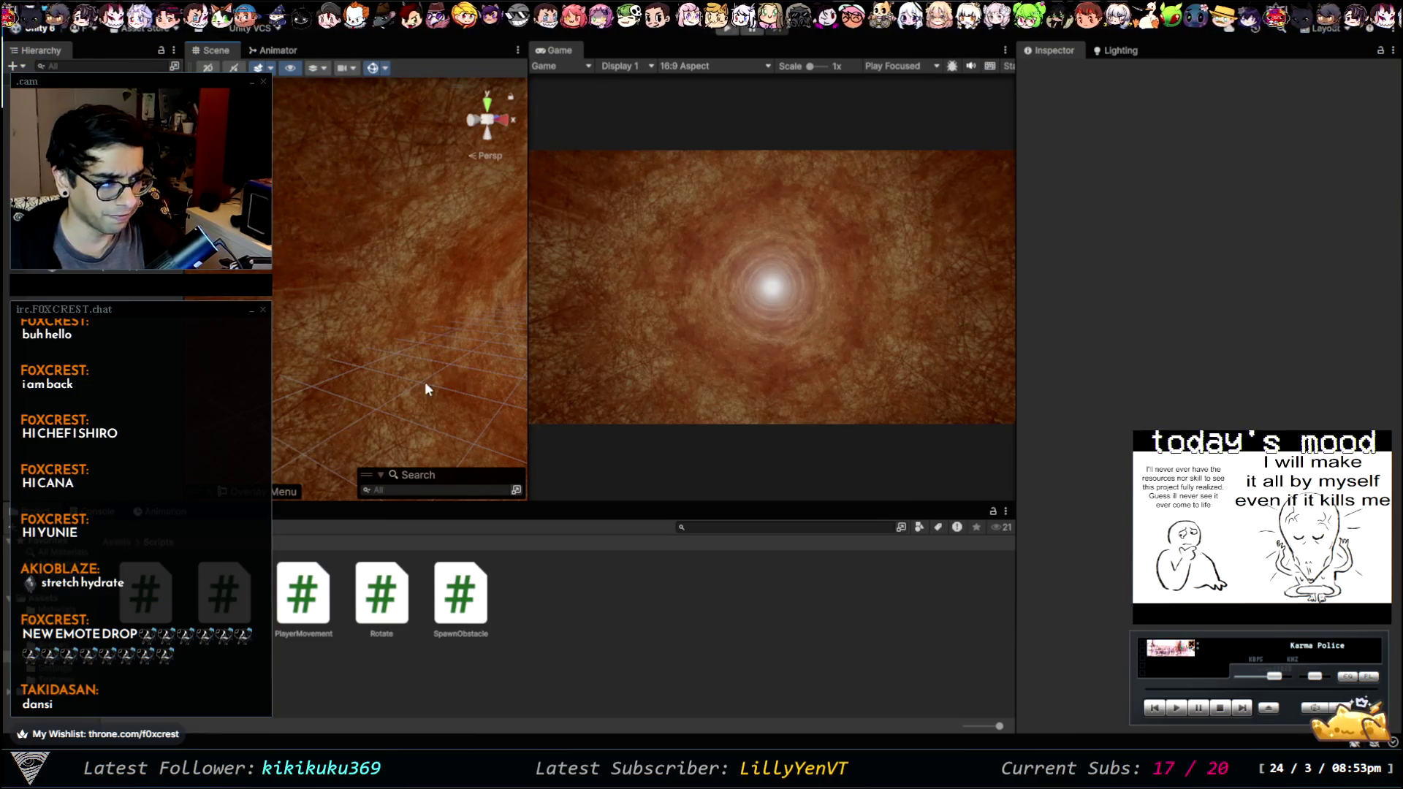
mouse_move(358, 269)
left_mouse_down()
mouse_move(411, 293)
mouse_move(362, 299)
mouse_move(752, 541)
mouse_move(437, 382)
mouse_move(393, 300)
mouse_move(432, 344)
mouse_move(289, 249)
mouse_move(501, 238)
mouse_move(348, 236)
mouse_move(404, 224)
mouse_move(338, 273)
mouse_move(363, 237)
mouse_move(415, 237)
mouse_move(383, 222)
mouse_move(345, 242)
left_mouse_up()
scroll(396, 269, "up", 6)
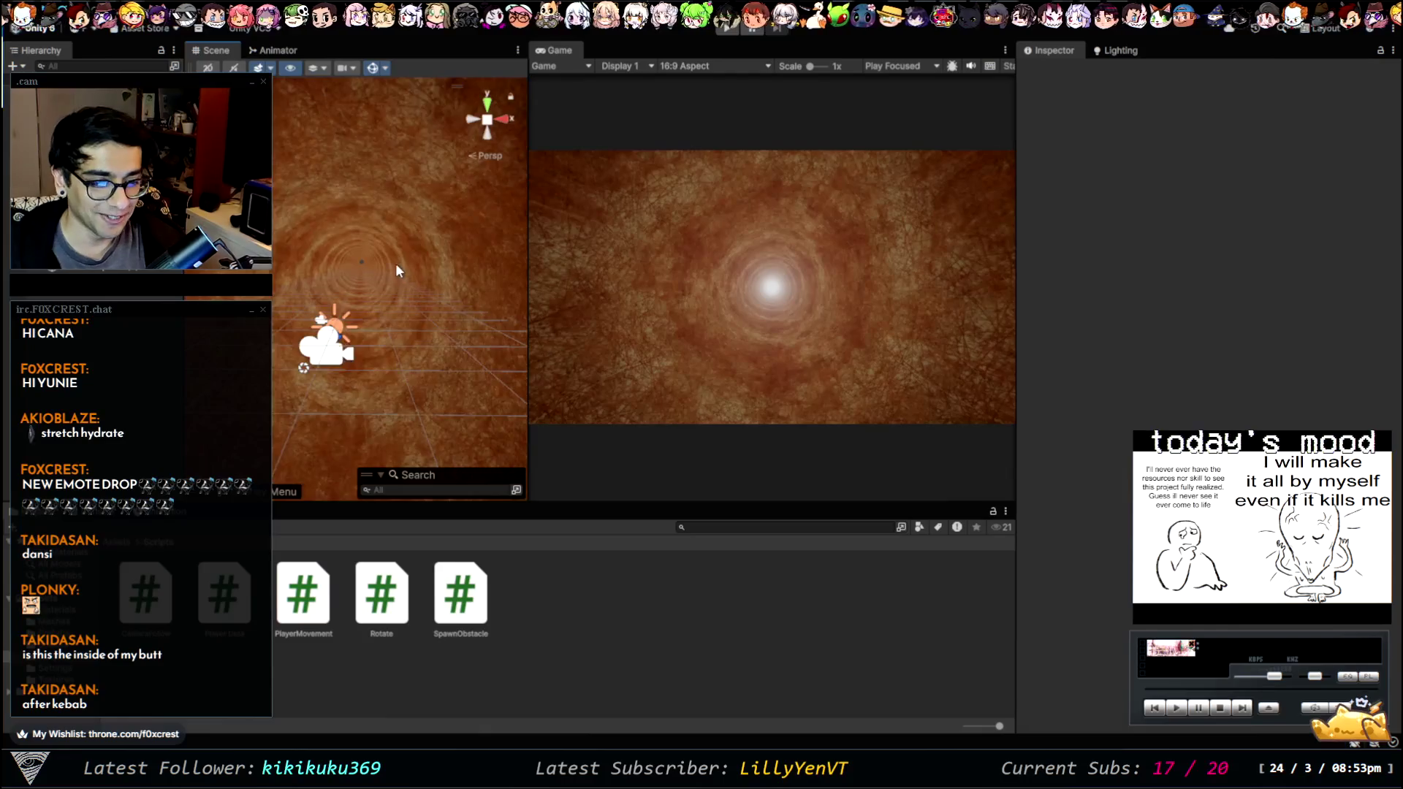
scroll(434, 280, "up", 3)
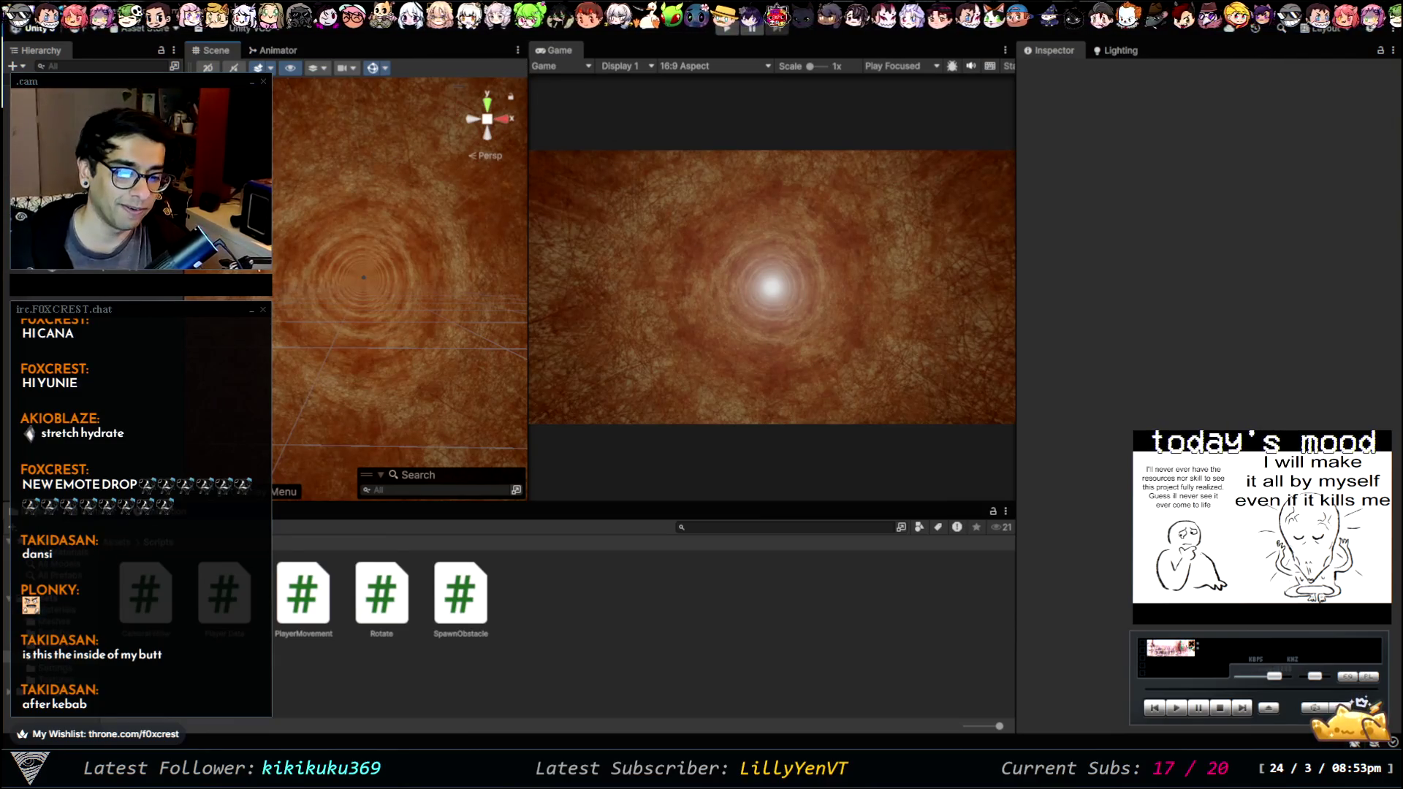
left_click(1116, 50)
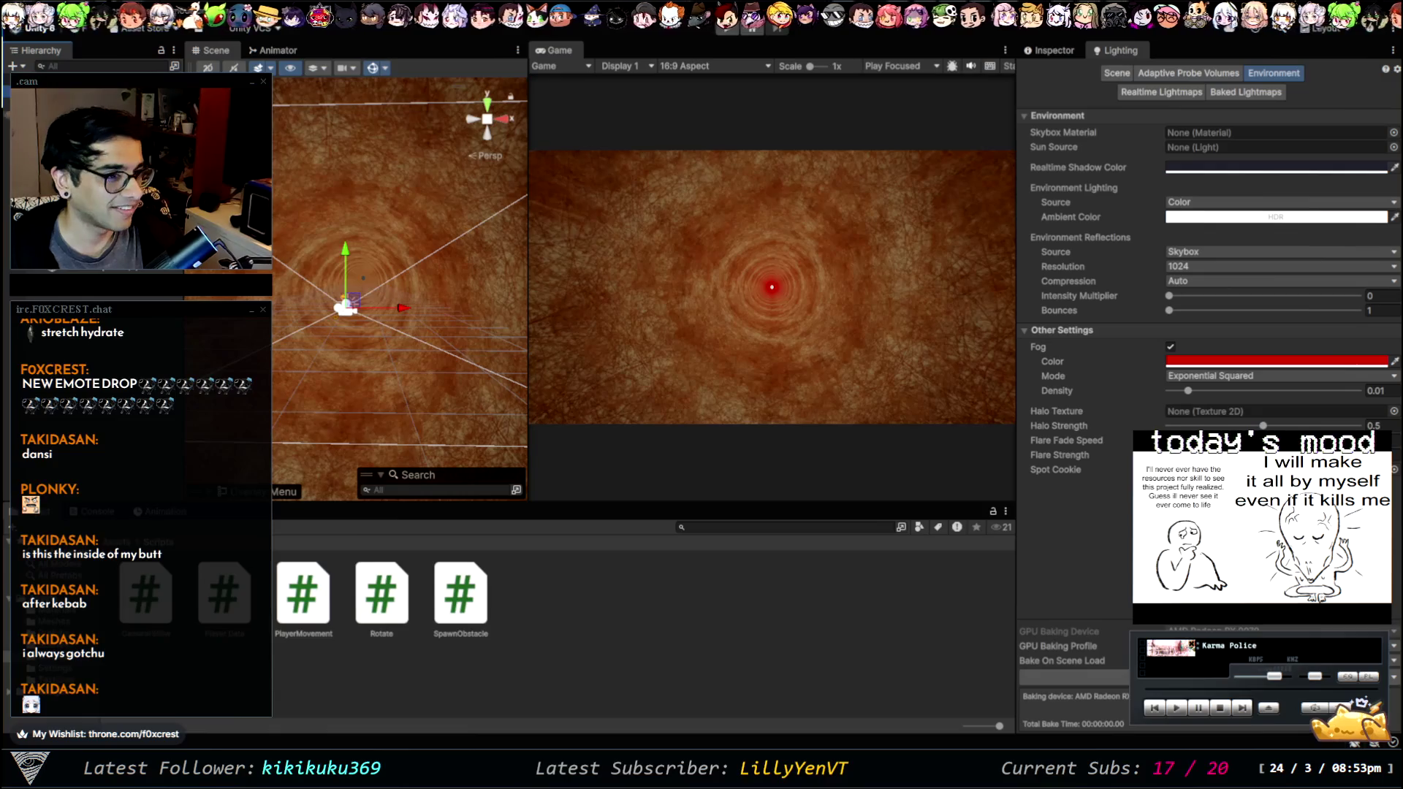
left_click(1121, 73)
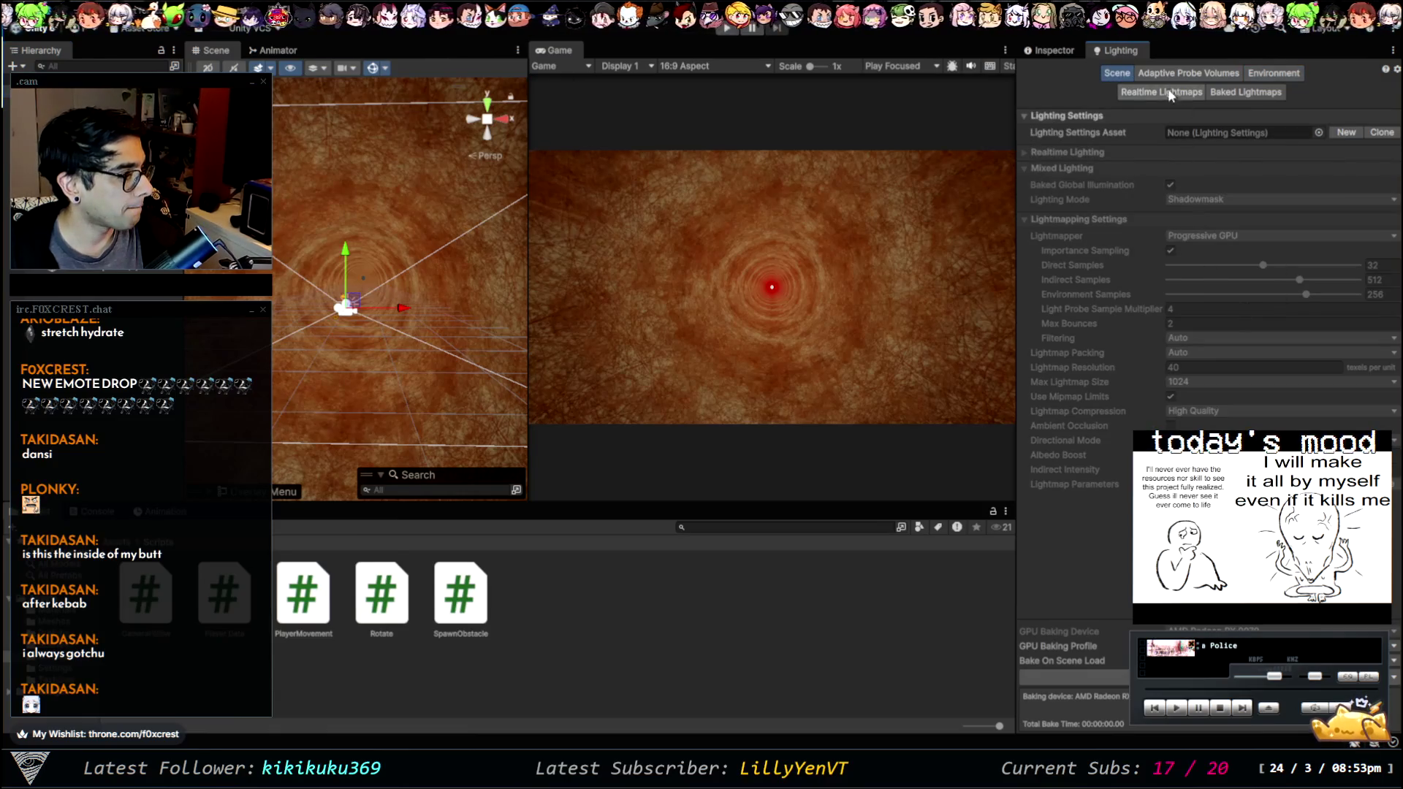
left_click(1066, 48)
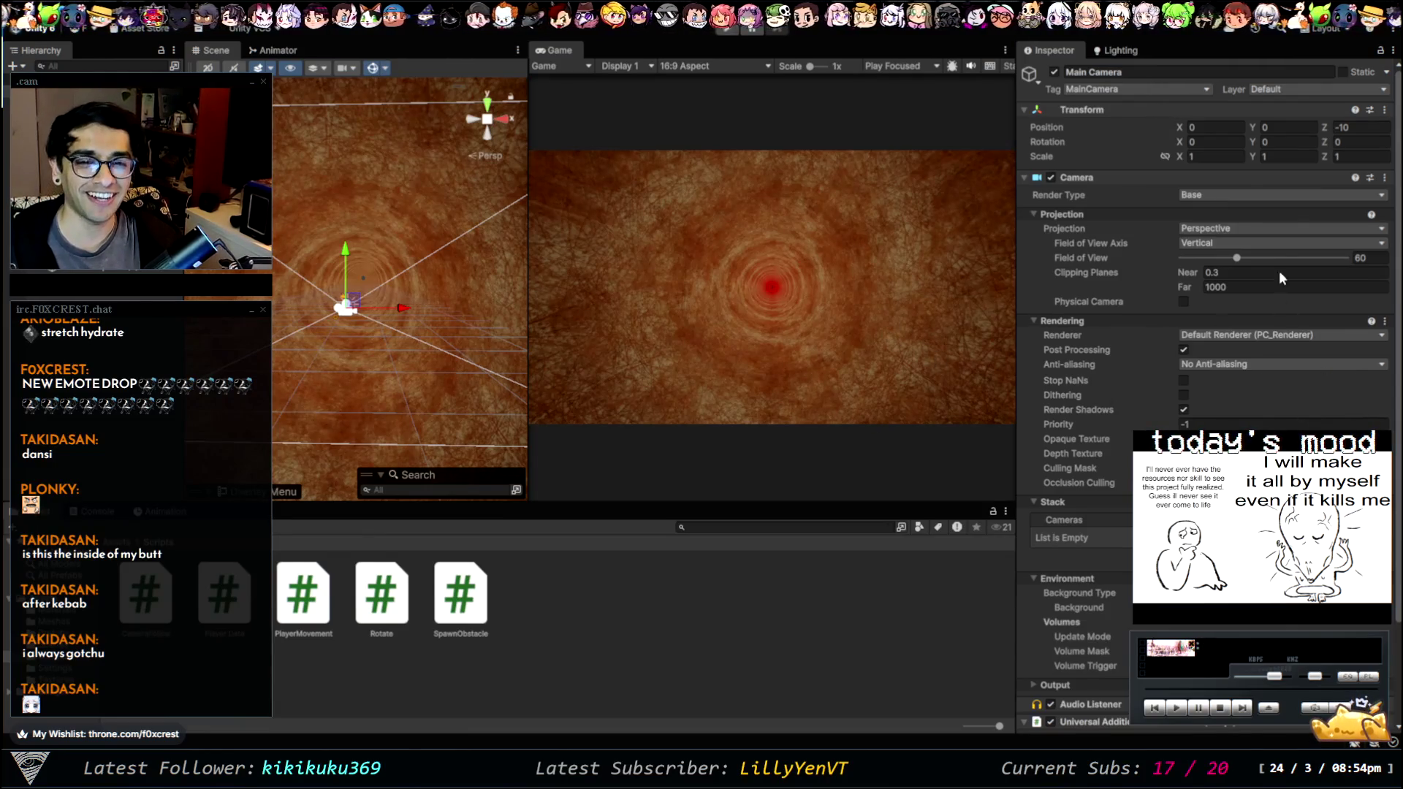
left_click(1121, 50)
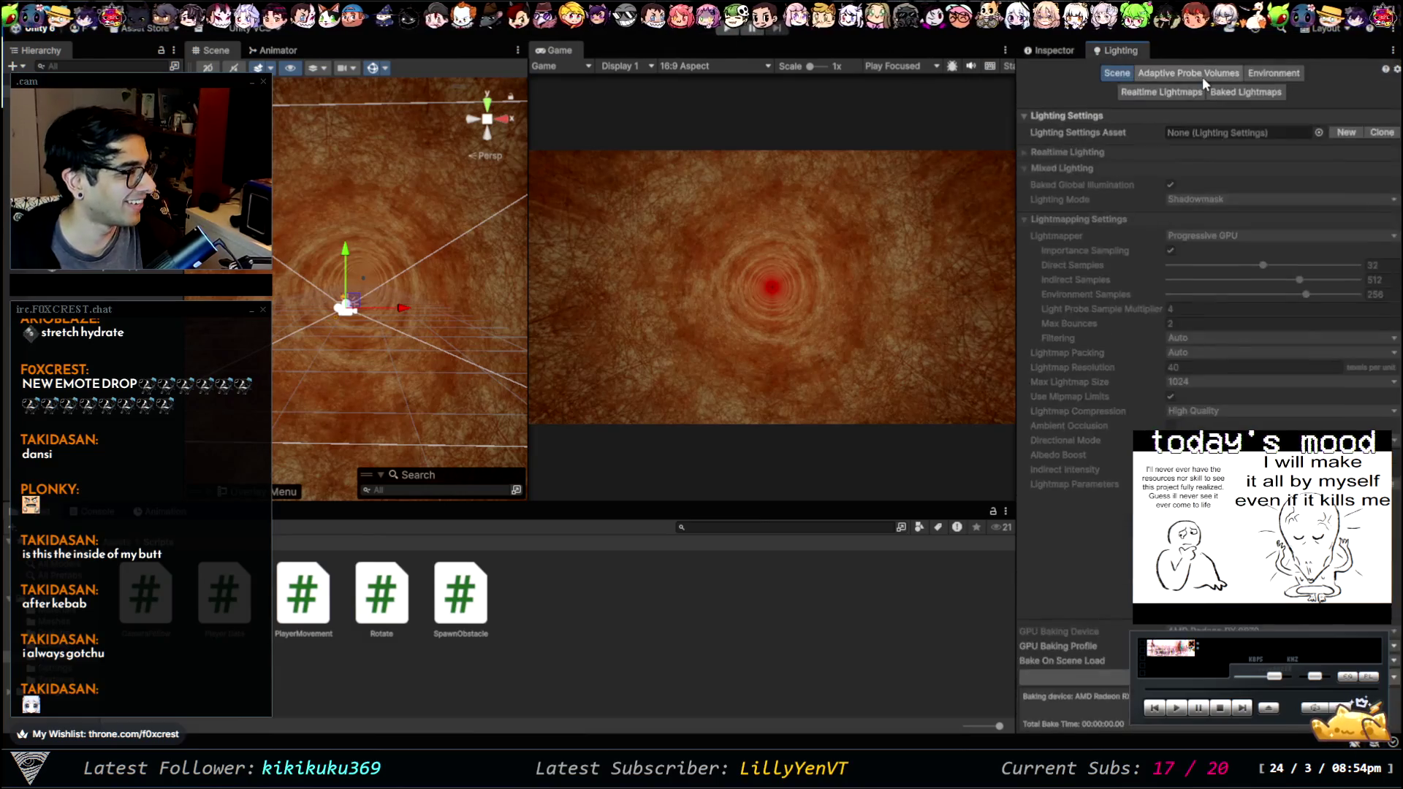
left_click(1266, 73)
left_click_drag(1191, 394, 1208, 392)
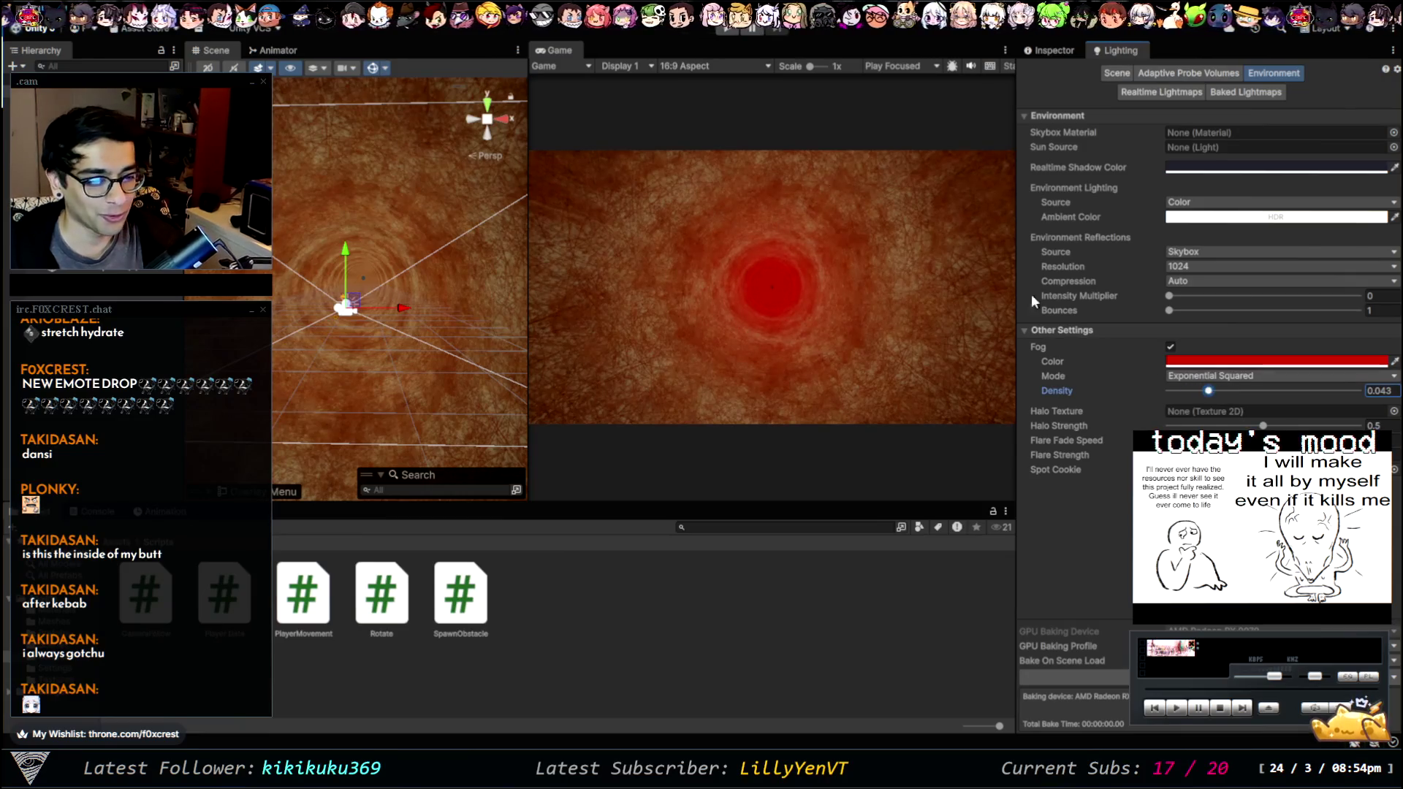
left_click(739, 24)
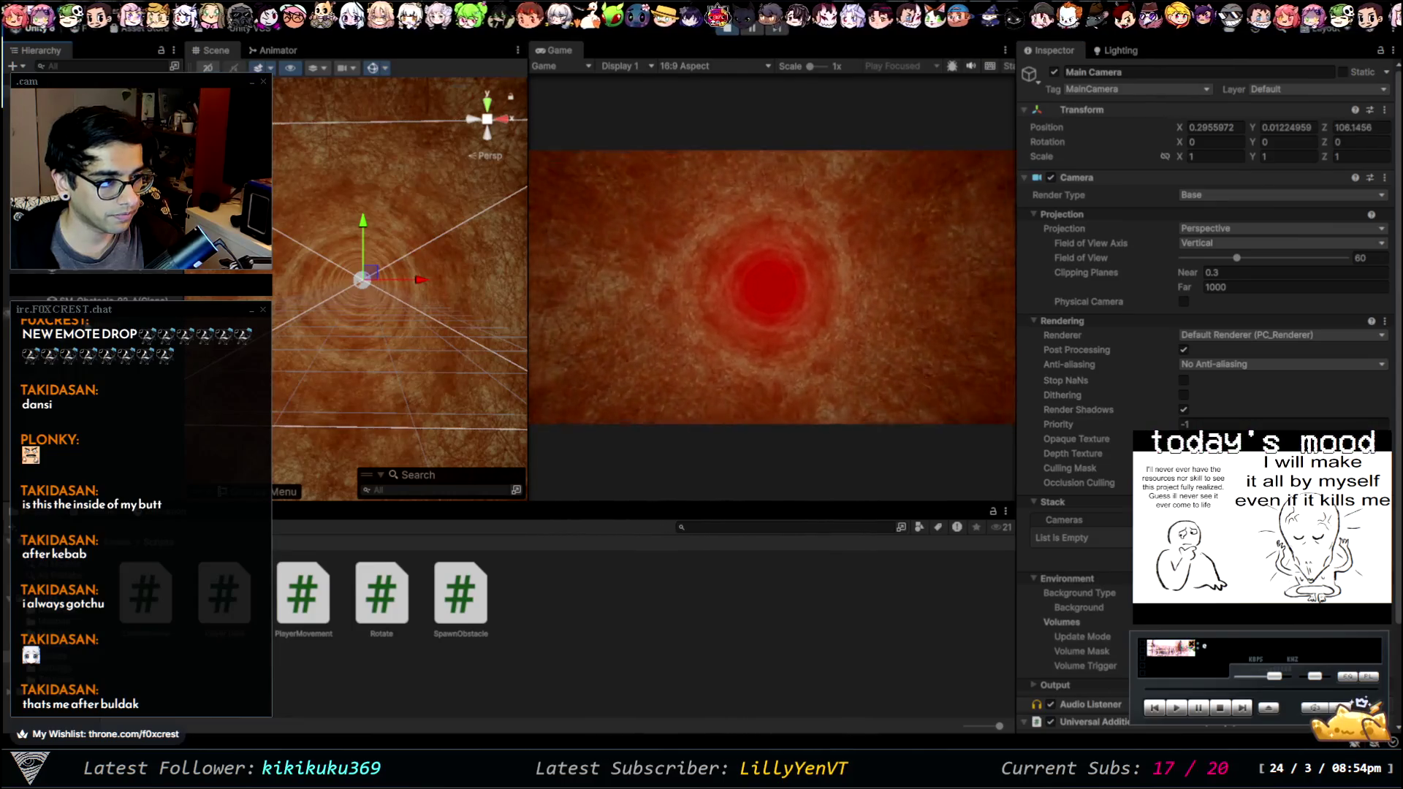
key("Down")
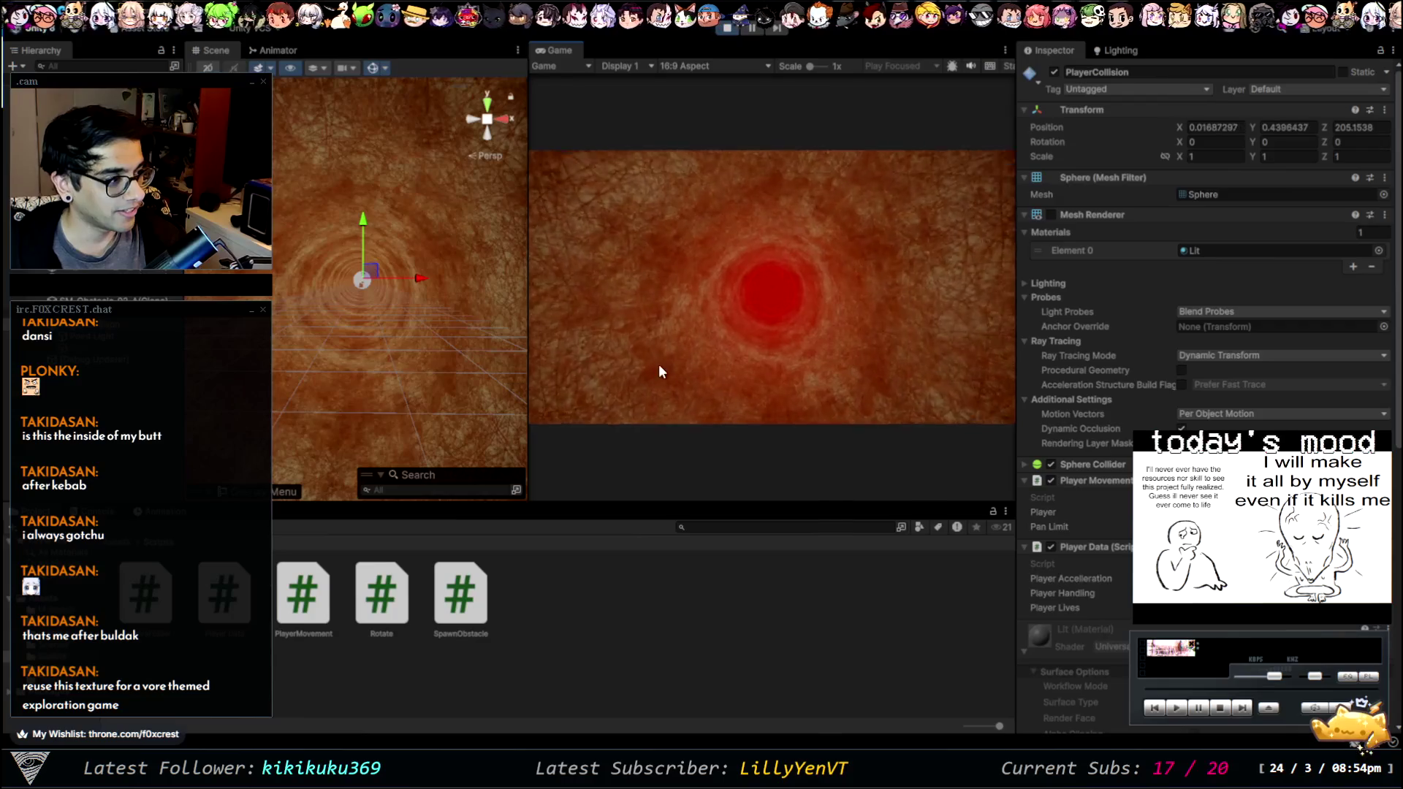
- Exit Play mode so the scene returns to editing with the player reset
left_click(723, 31)
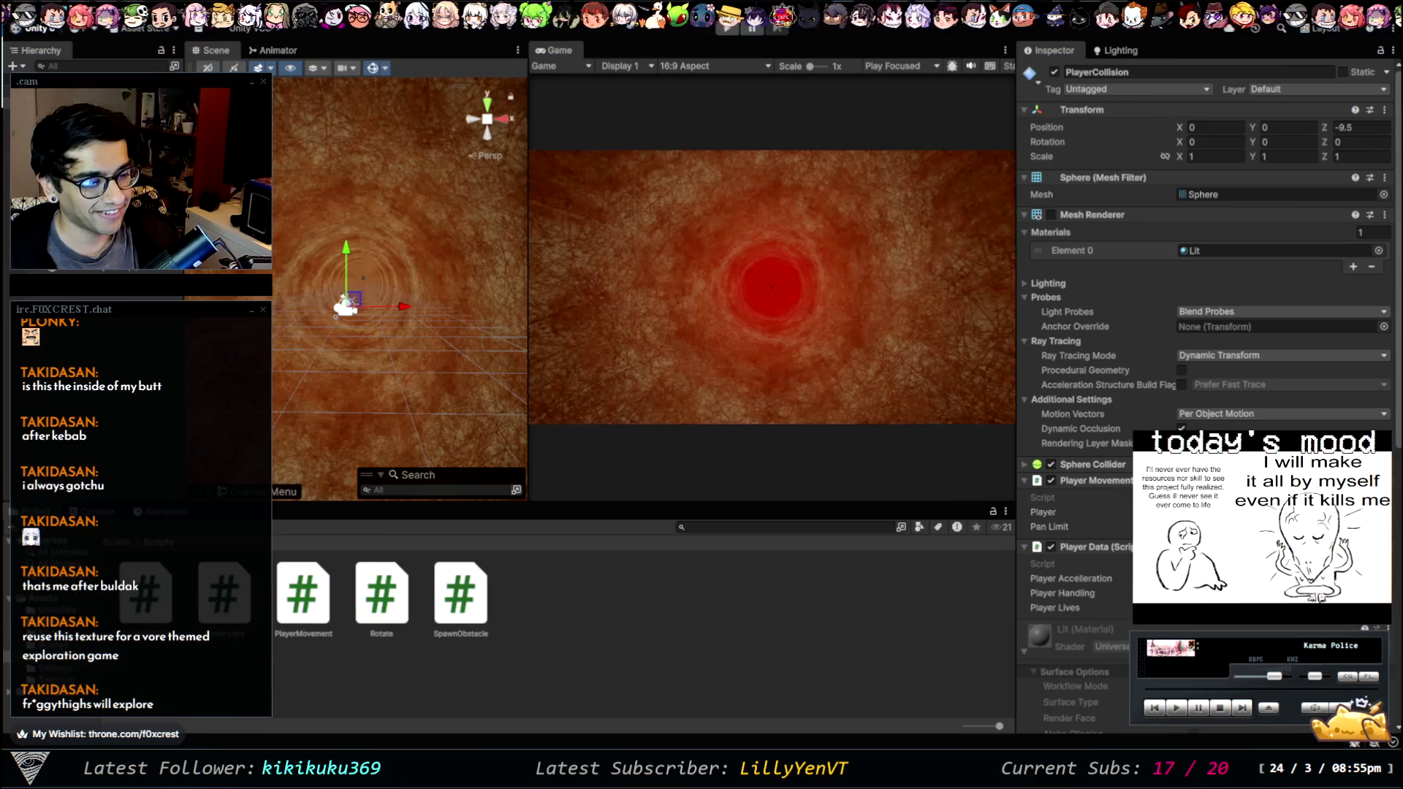
- Go to the Materials folder and Lighting's Environment settings to recolour the material green and the fog magenta
left_click(44, 621)
left_click(44, 610)
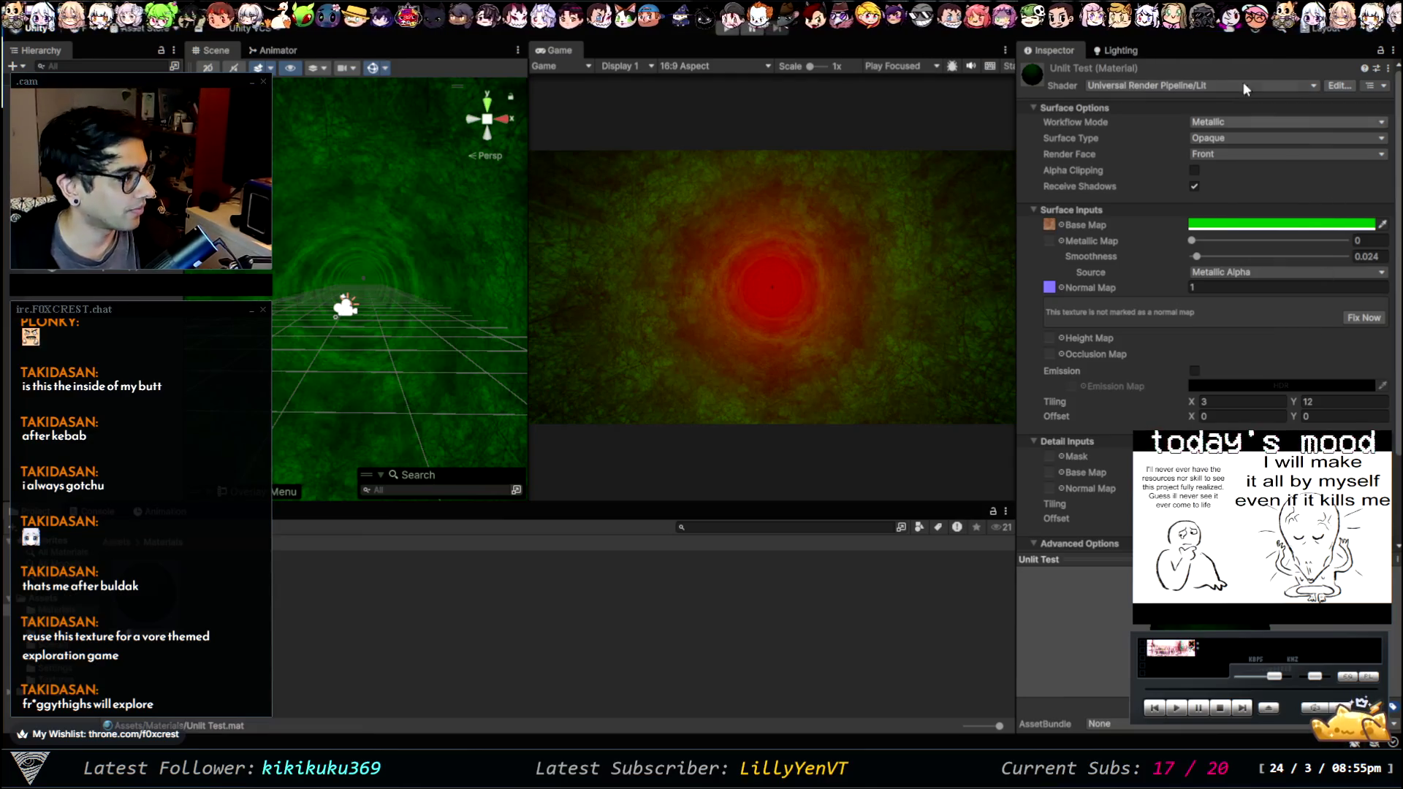
left_click(1113, 49)
left_click(1265, 72)
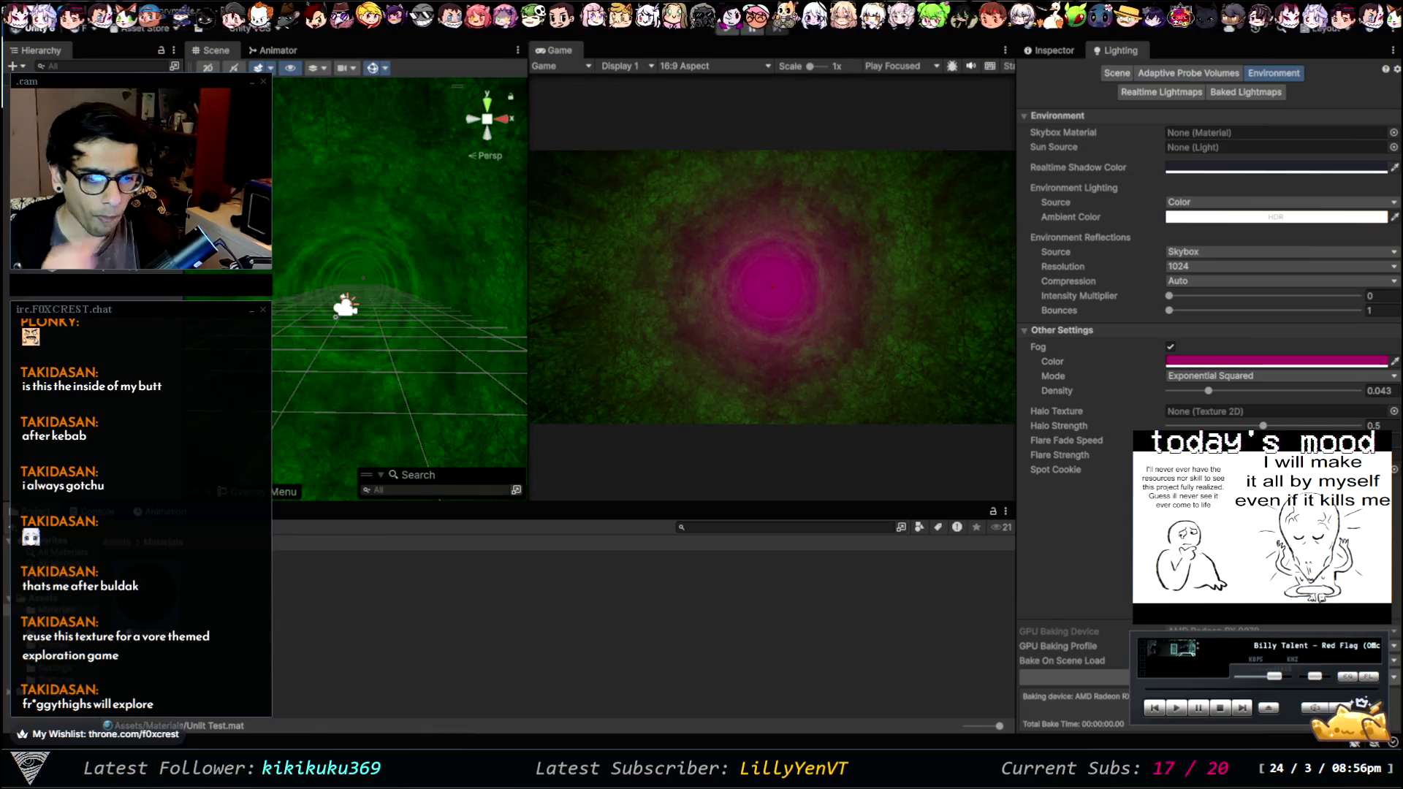
- Set the fog colour to black after briefly trying white
mouse_move(1169, 217)
left_mouse_down()
mouse_move(1371, 344)
mouse_move(1206, 348)
left_mouse_up()
key("ctrl+z")
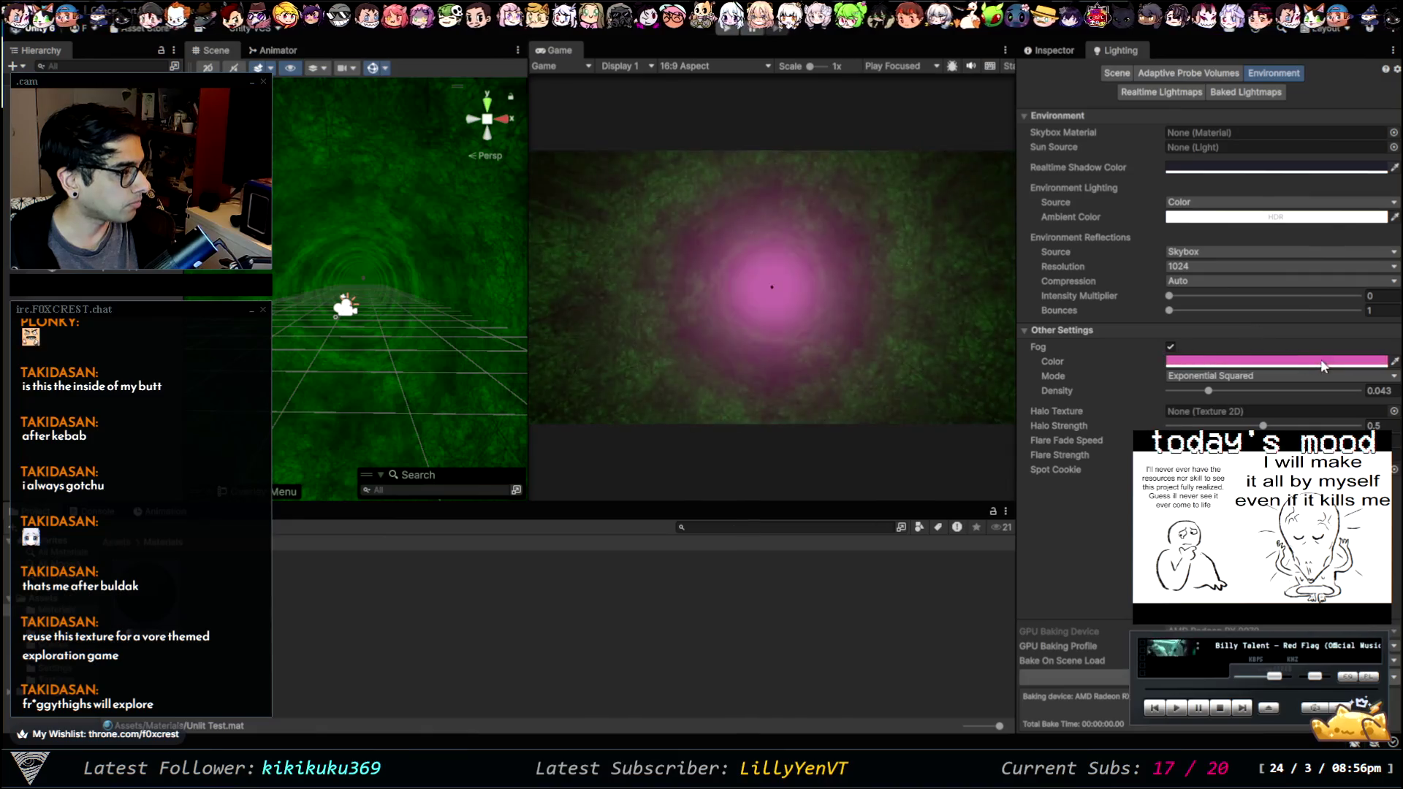
key("ctrl+z")
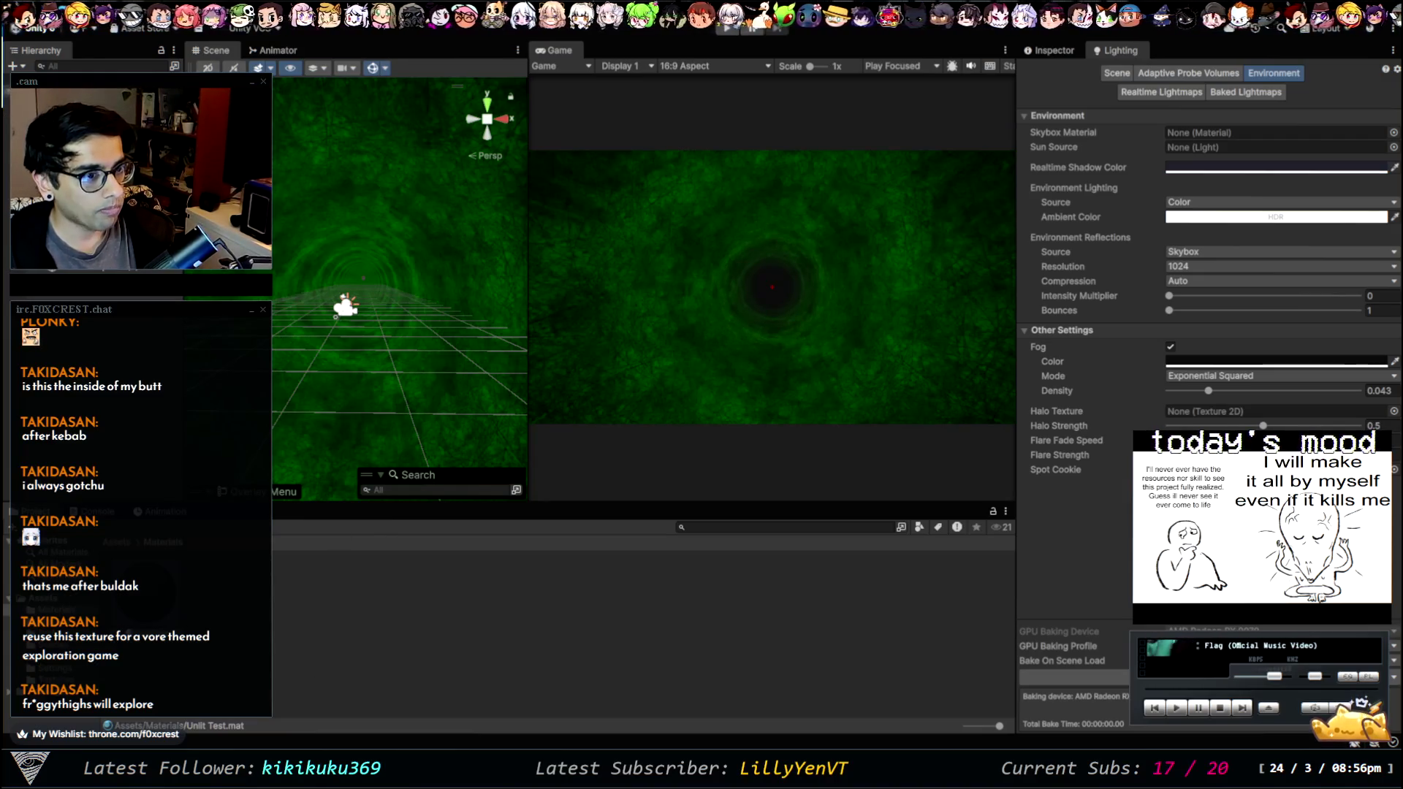
- Inspect the Main Camera's properties, then select the Unlit Test material
left_click(346, 307)
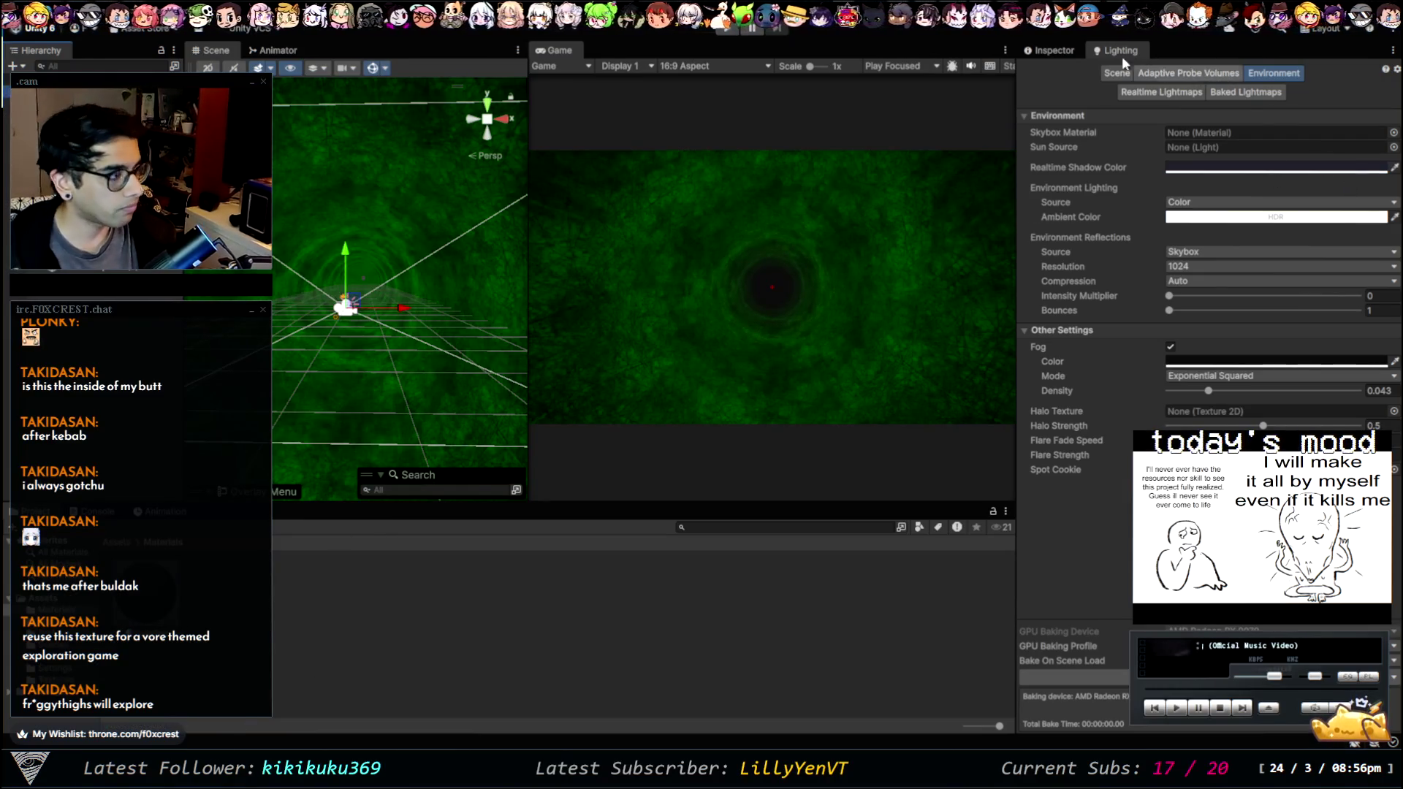
left_click(1057, 48)
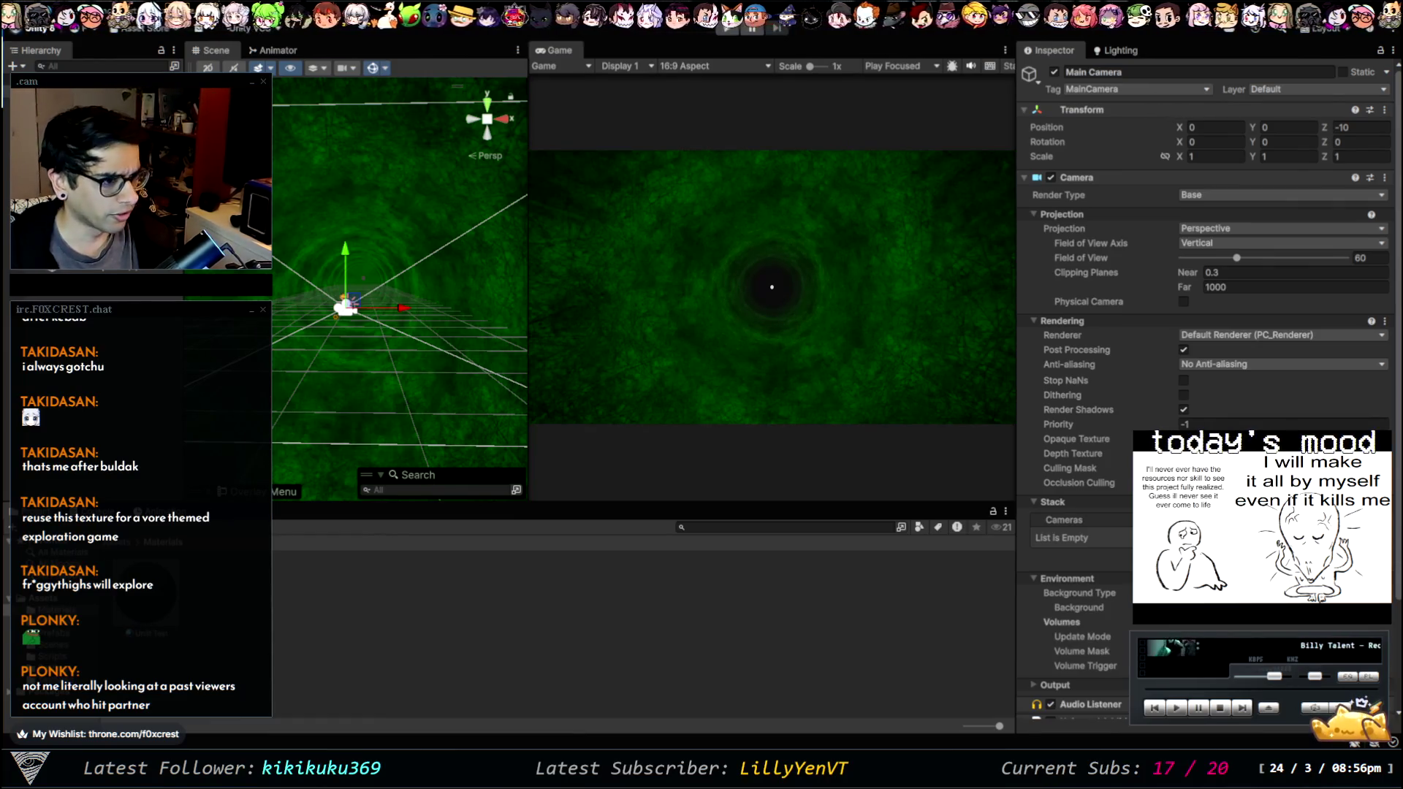
left_click(171, 585)
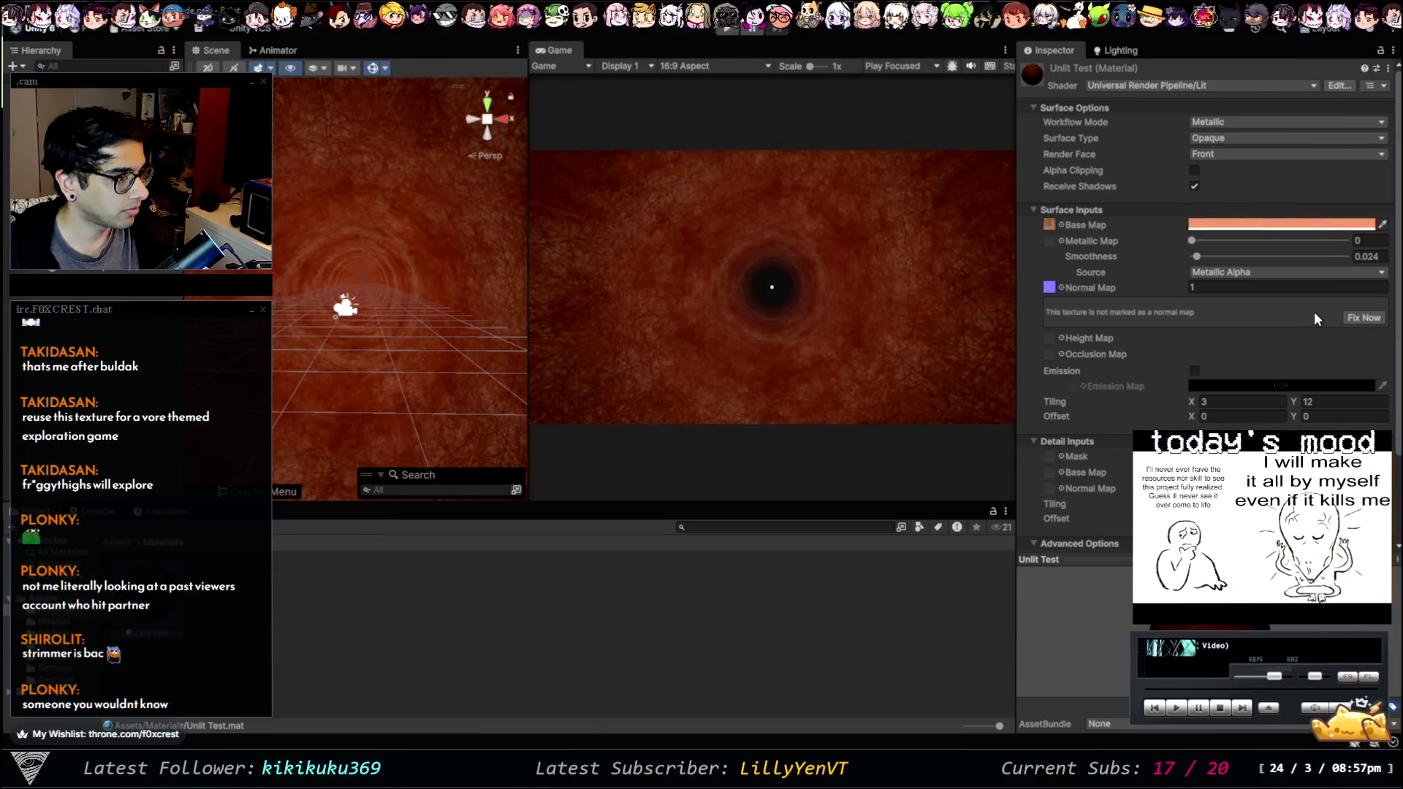
- Deselect the red-orange Unlit Test material and switch to the browser's texture gallery
left_click(745, 630)
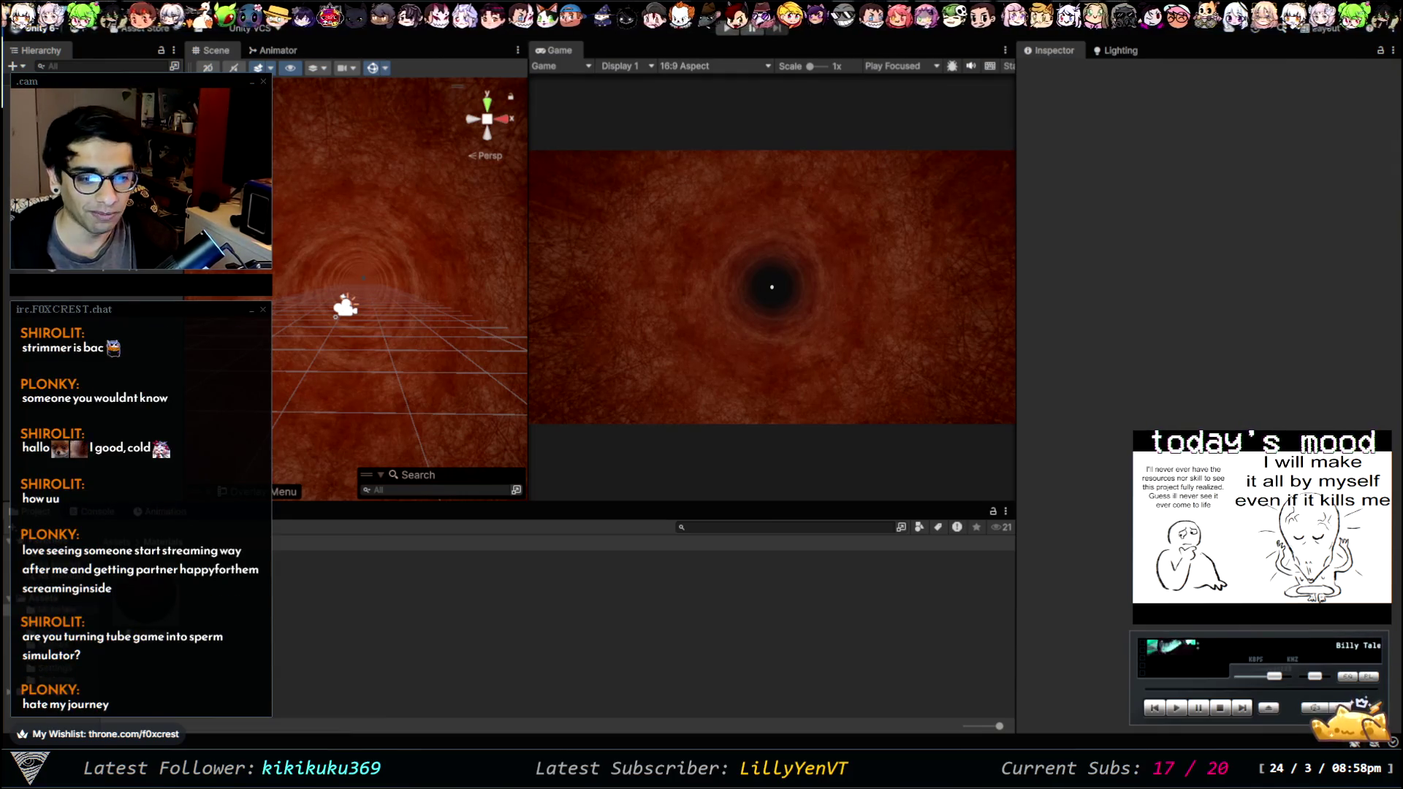
key("alt+Tab")
- Scroll through ambientCG's material thumbnails down to cobblestone, leaf and molten-lava spheres
scroll(833, 402, "down", 7)
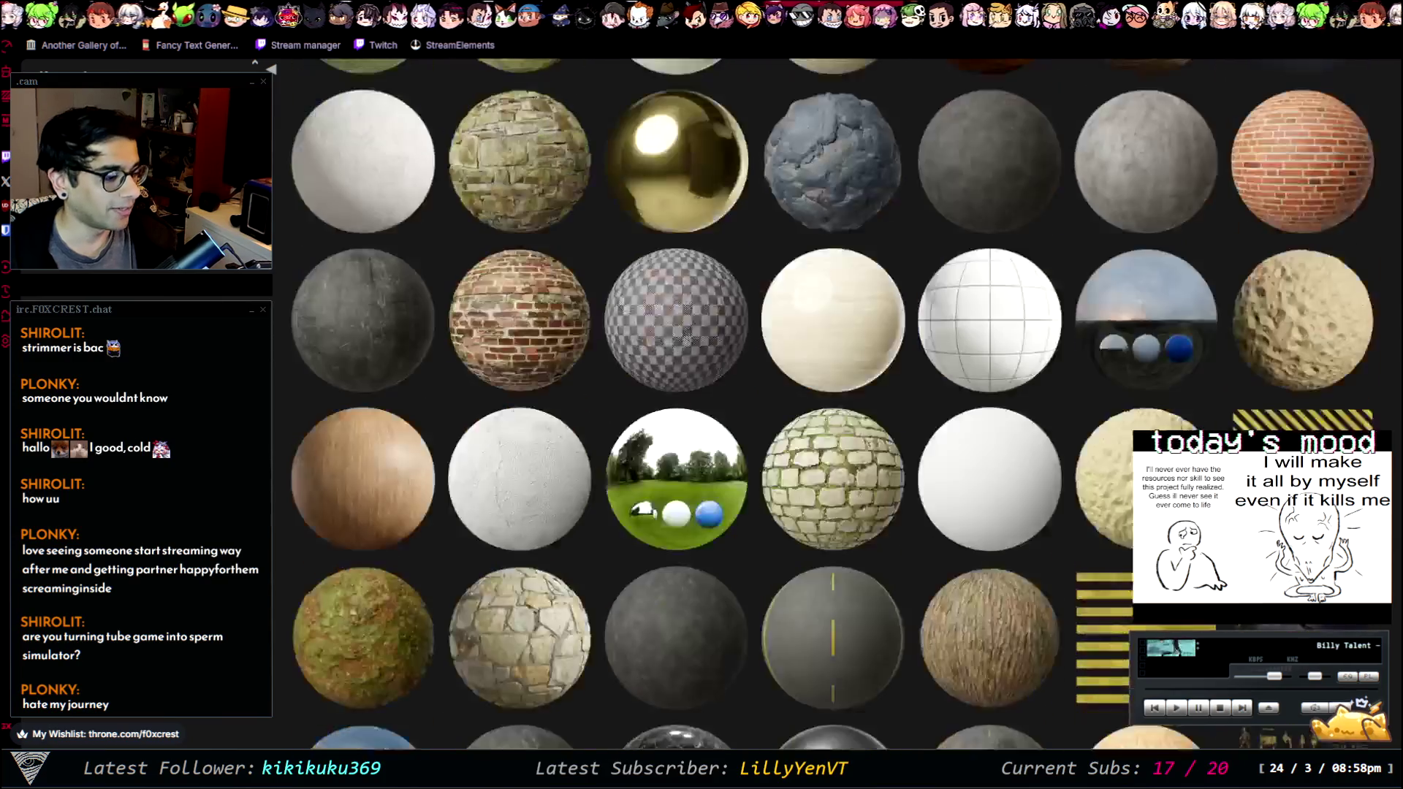
scroll(833, 402, "down", 15)
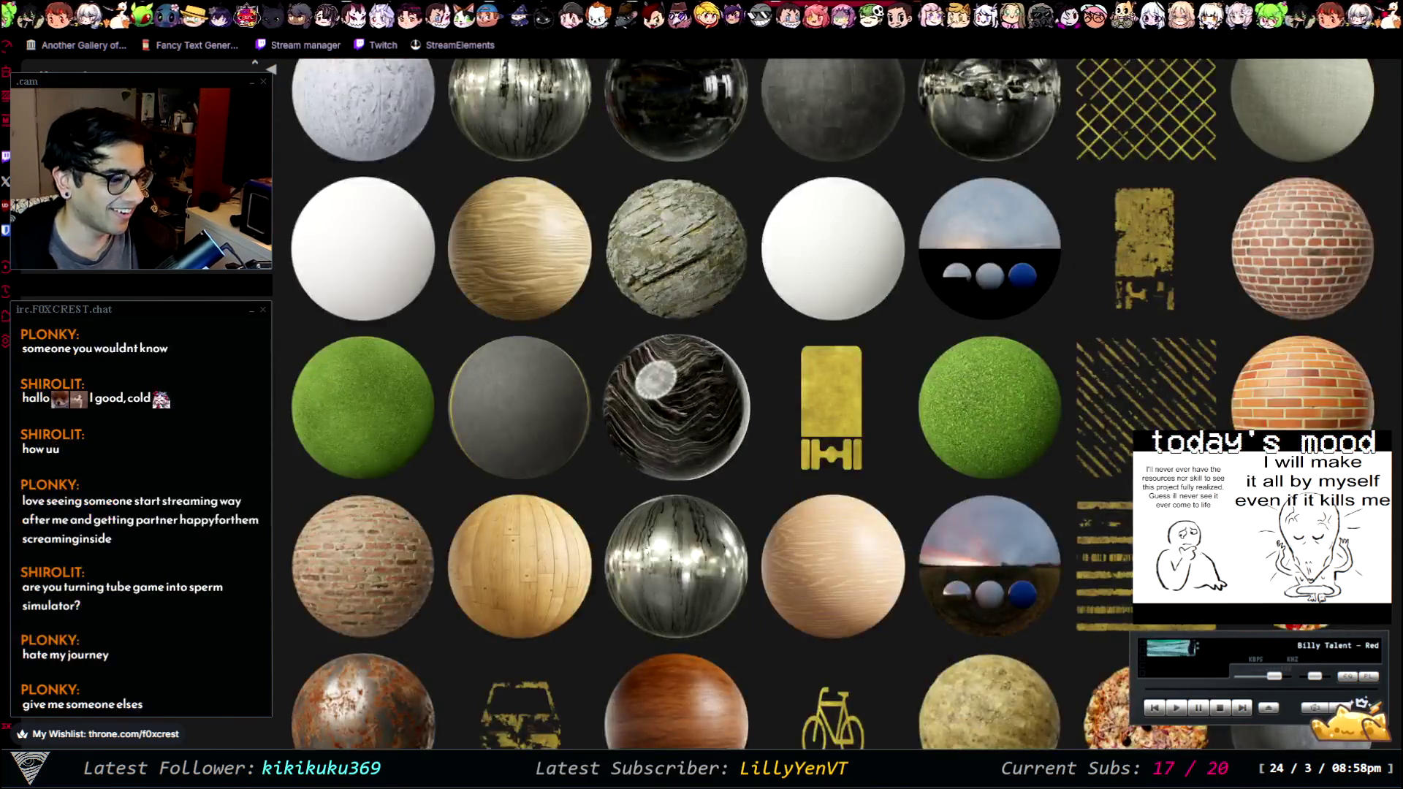
scroll(833, 402, "down", 5)
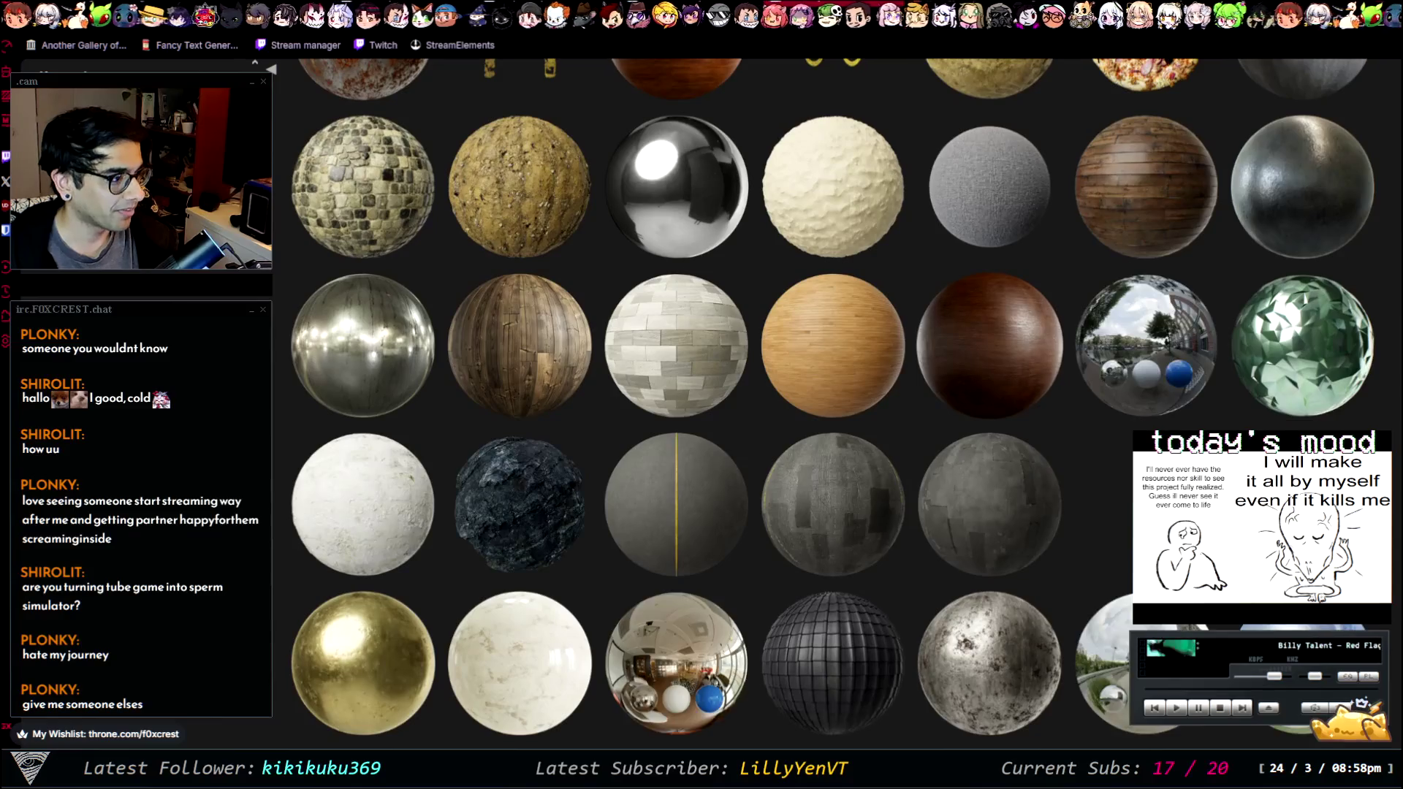
scroll(833, 402, "down", 15)
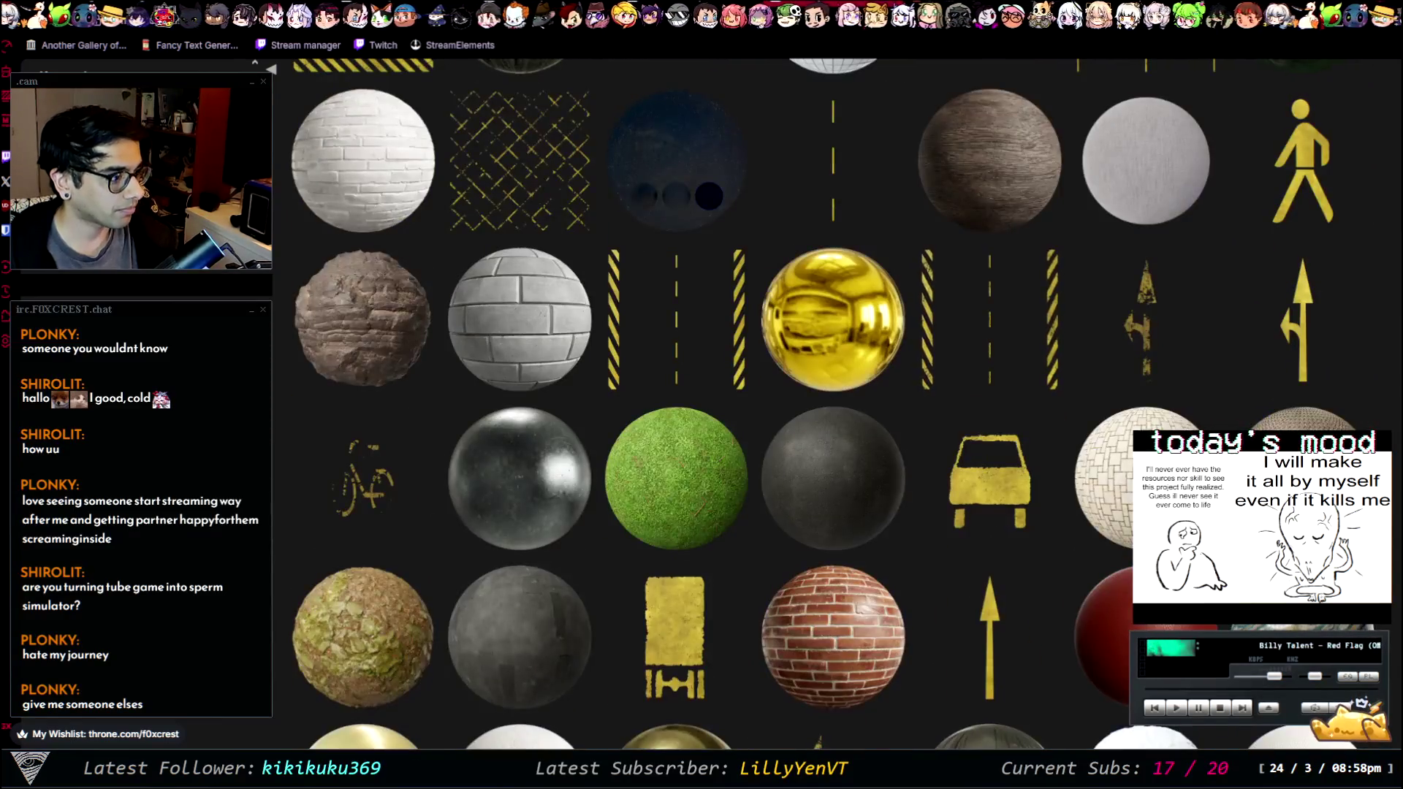
scroll(834, 402, "down", 15)
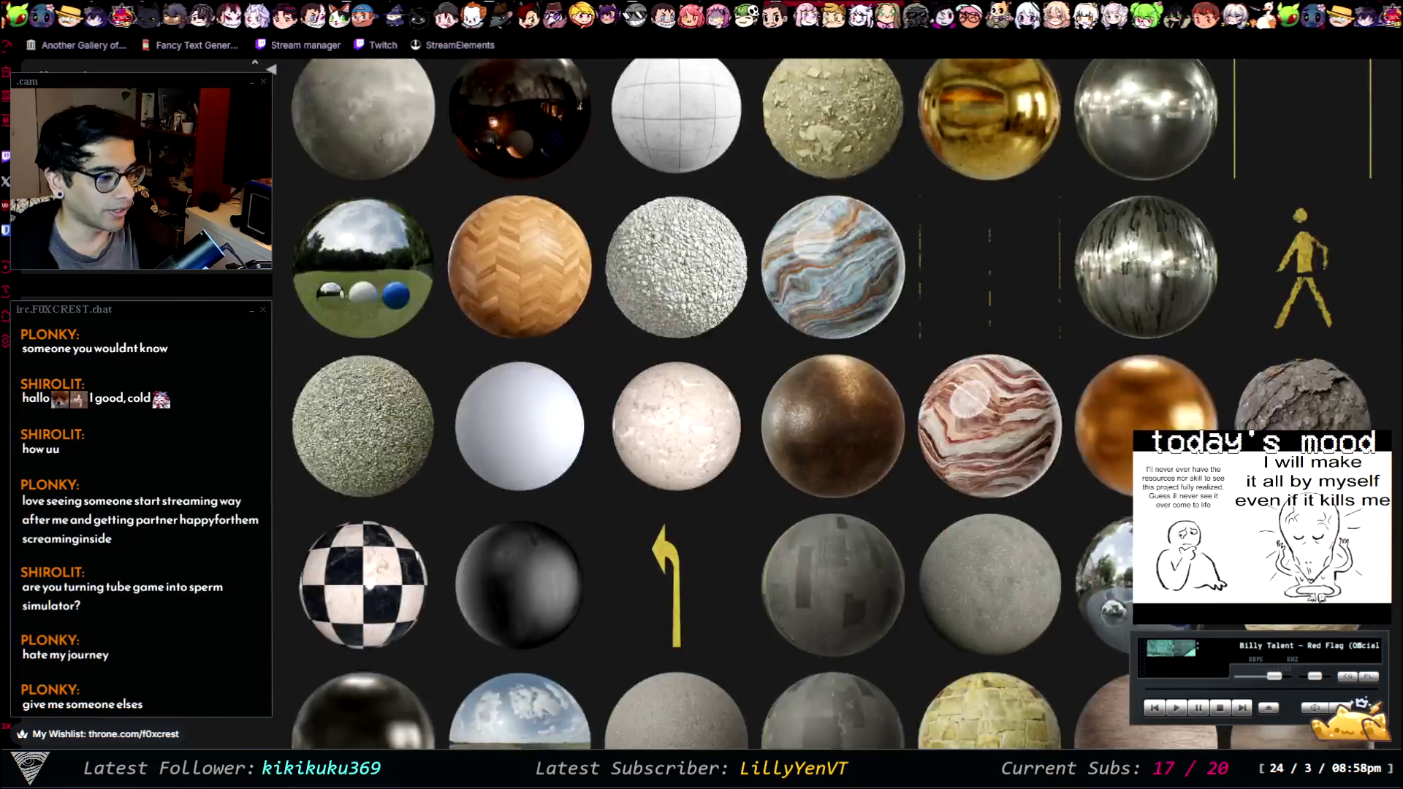
scroll(833, 402, "down", 1)
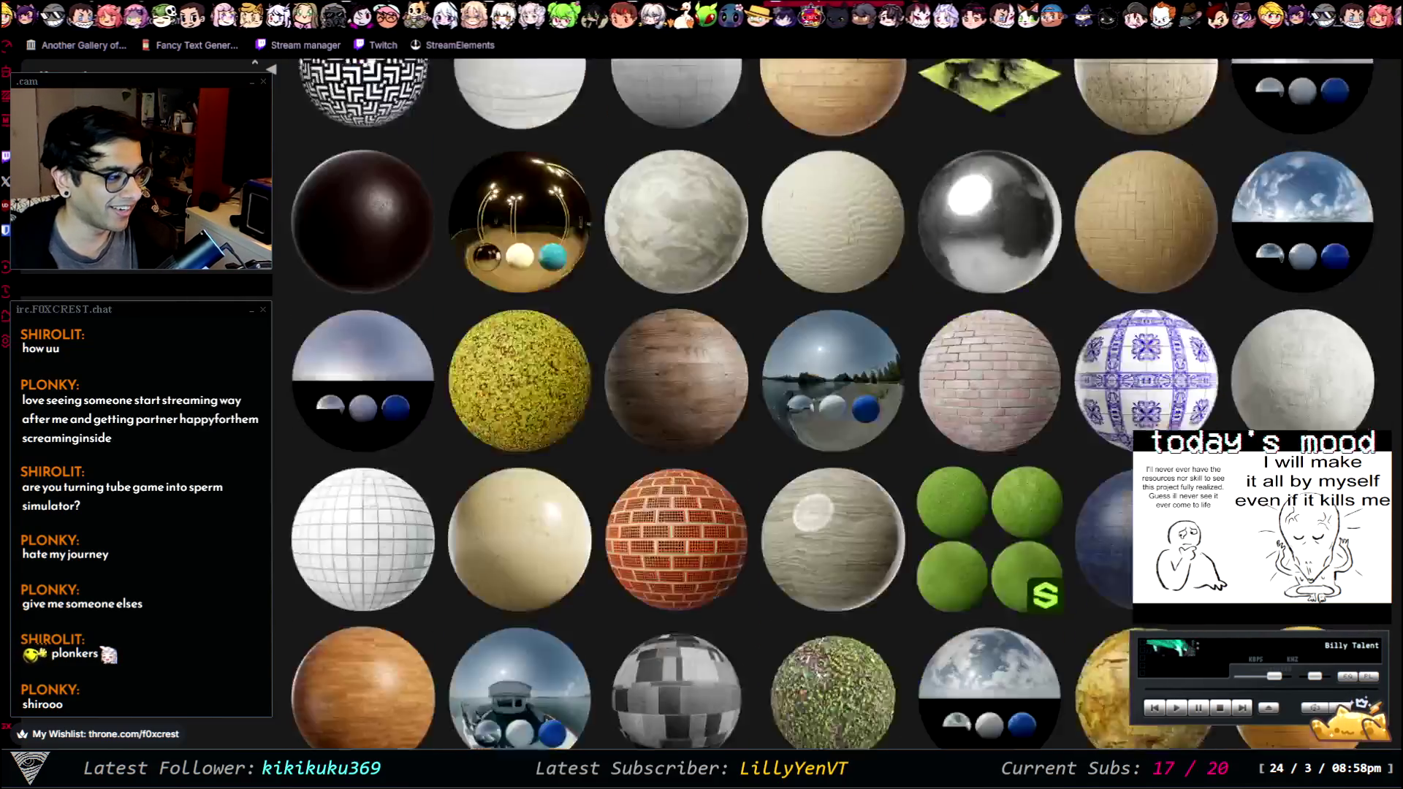
scroll(833, 402, "down", 15)
scroll(834, 402, "down", 10)
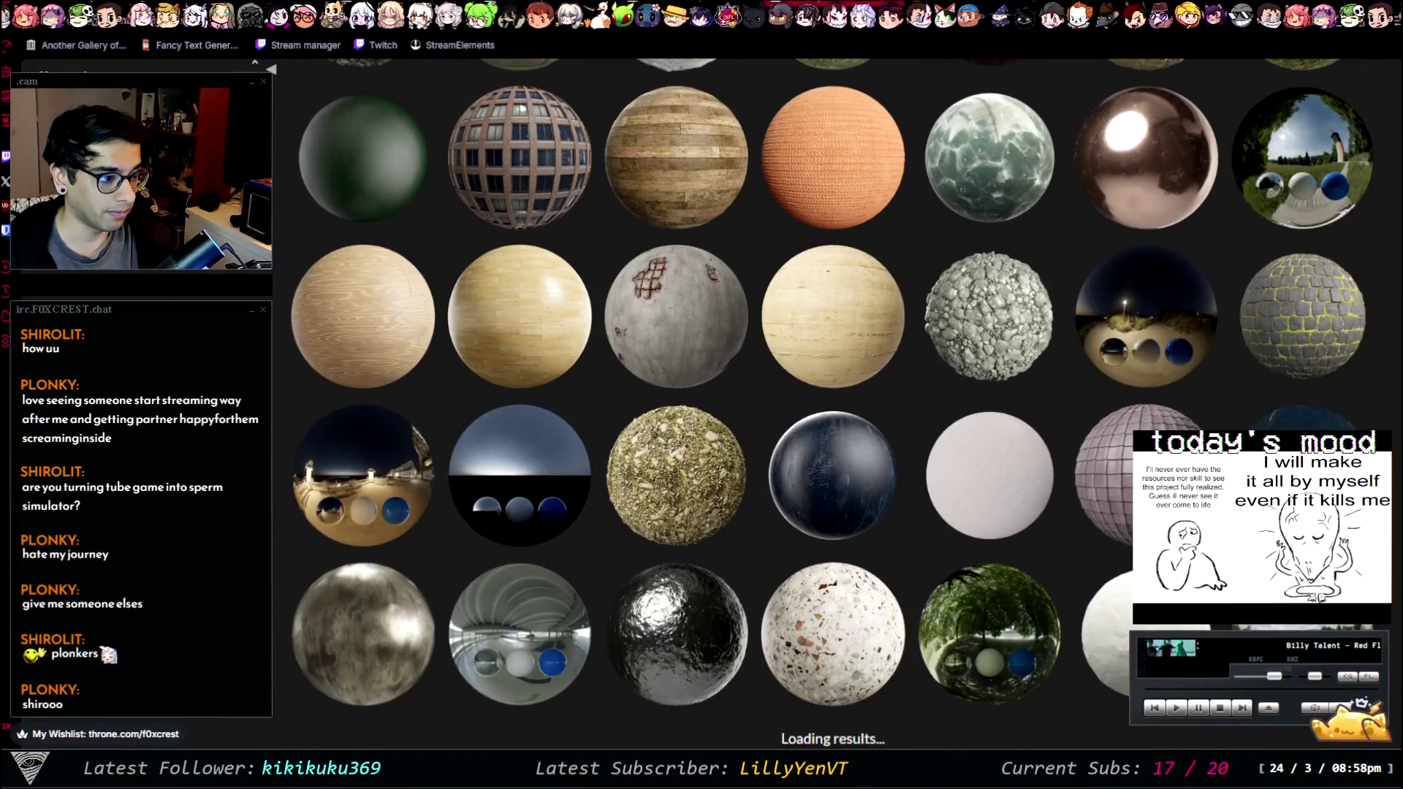
scroll(833, 402, "down", 6)
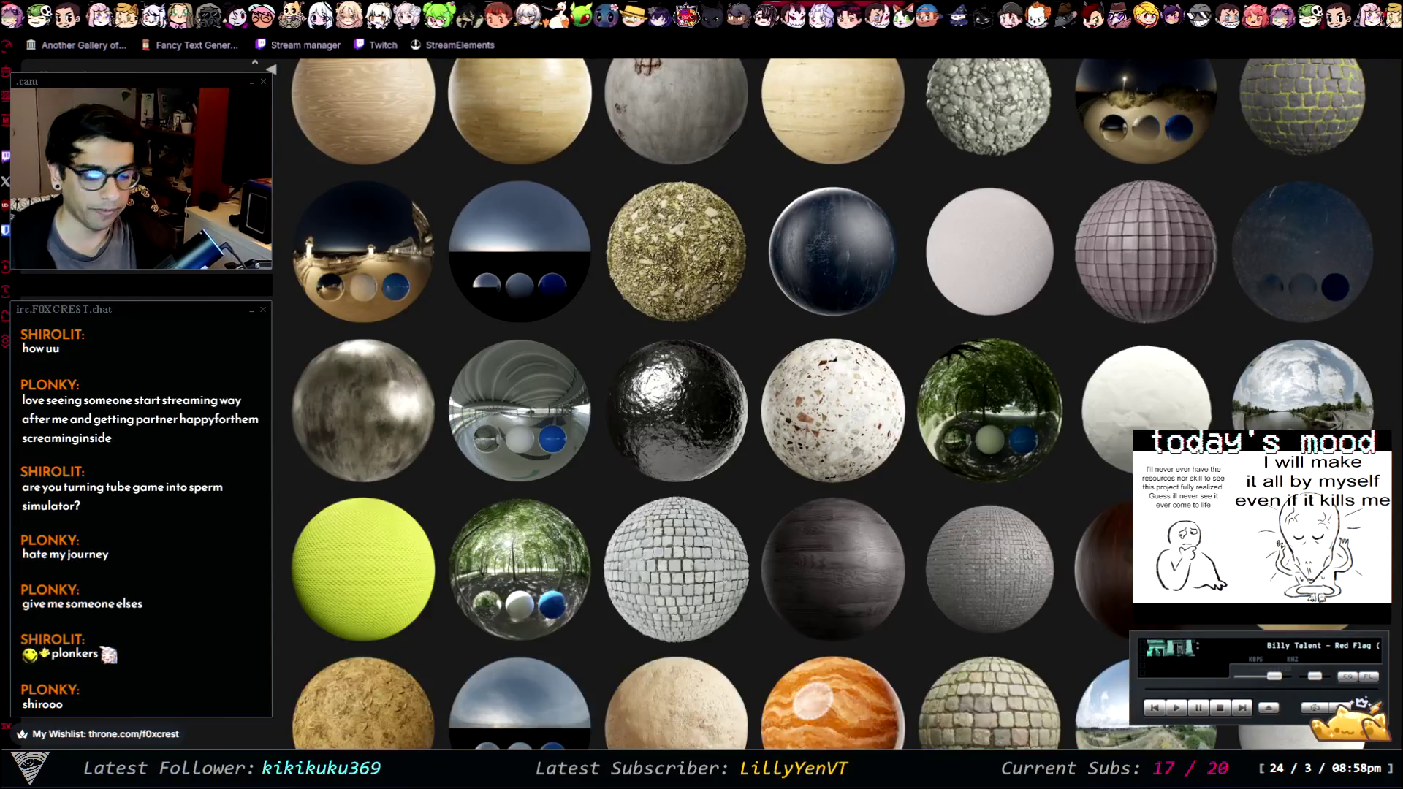
scroll(833, 402, "down", 2)
scroll(833, 402, "down", 3)
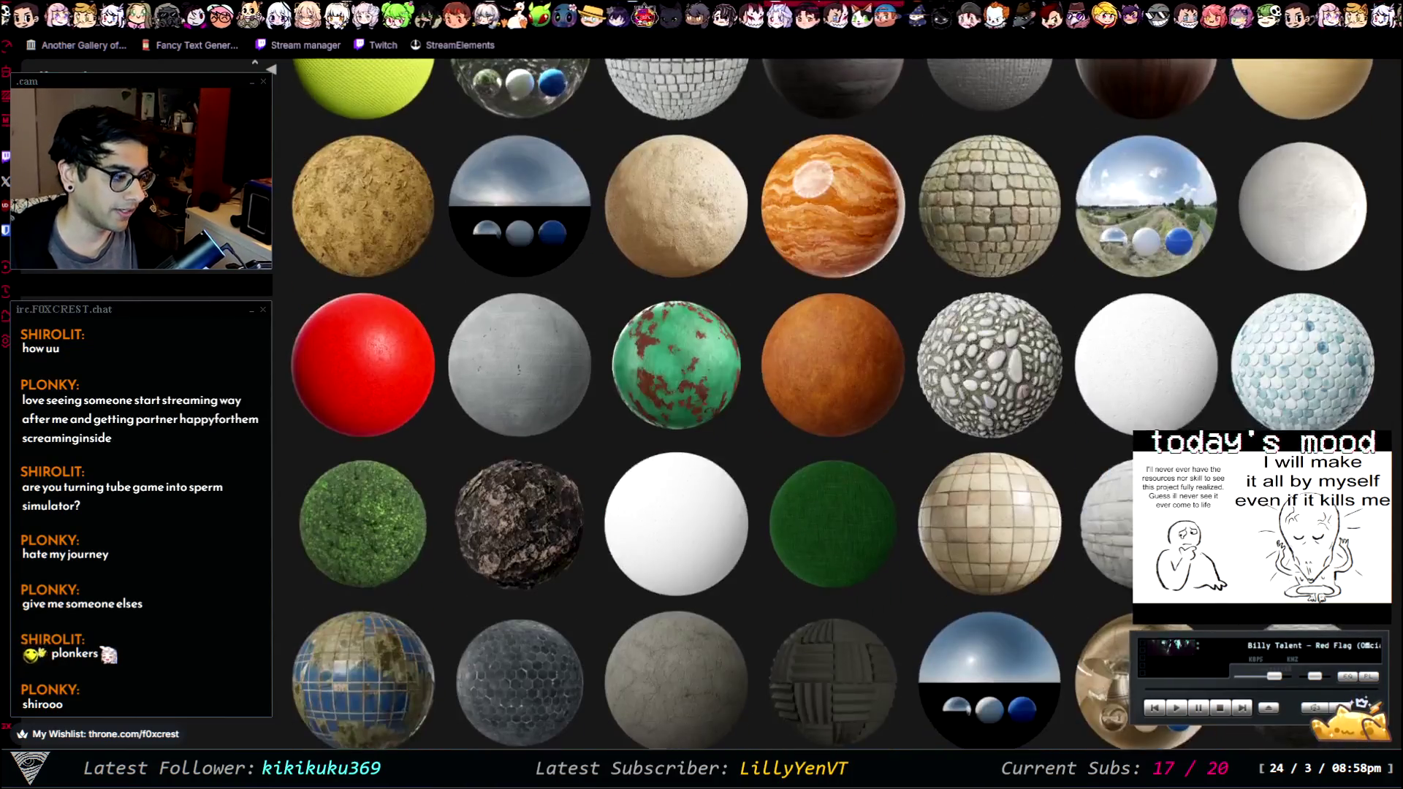
scroll(834, 402, "down", 7)
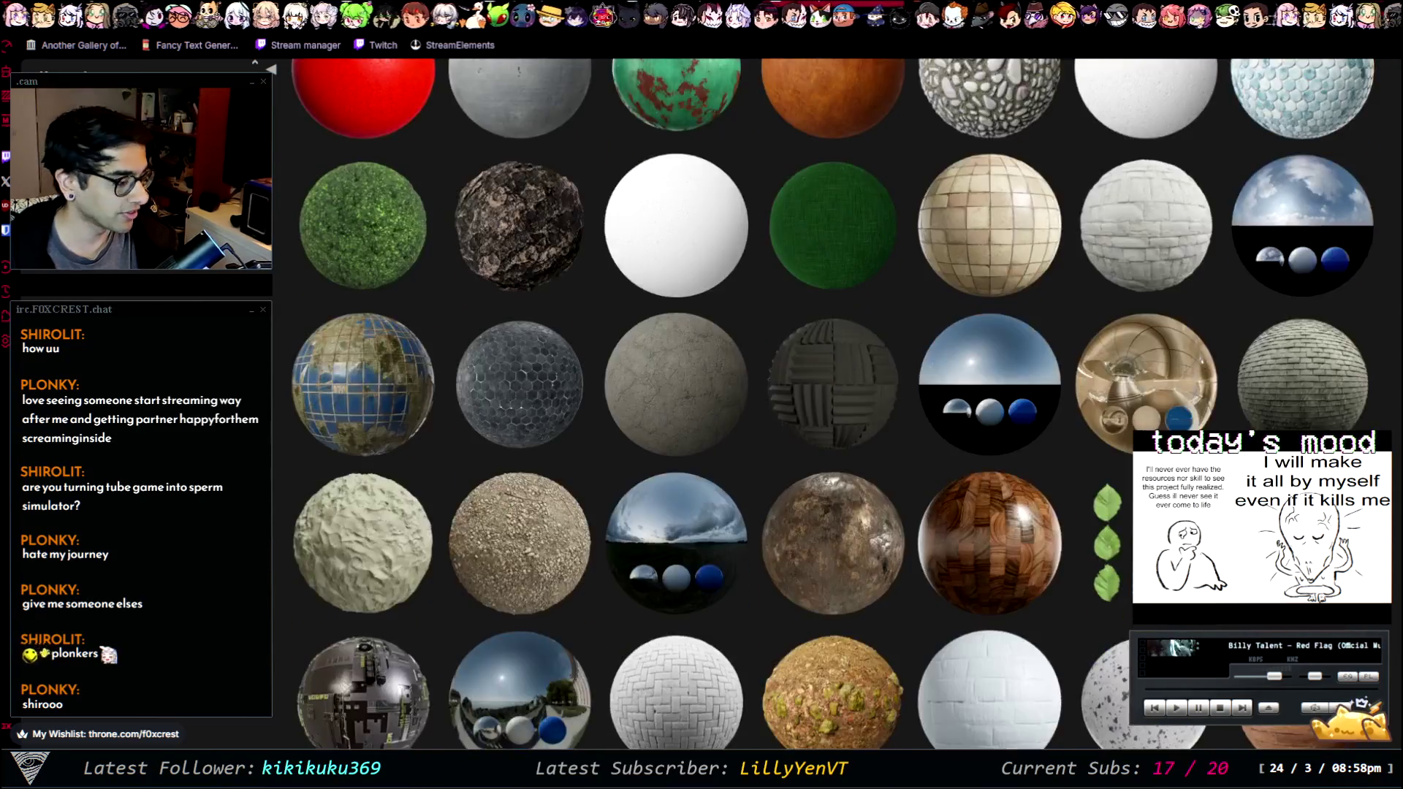
scroll(834, 402, "down", 3)
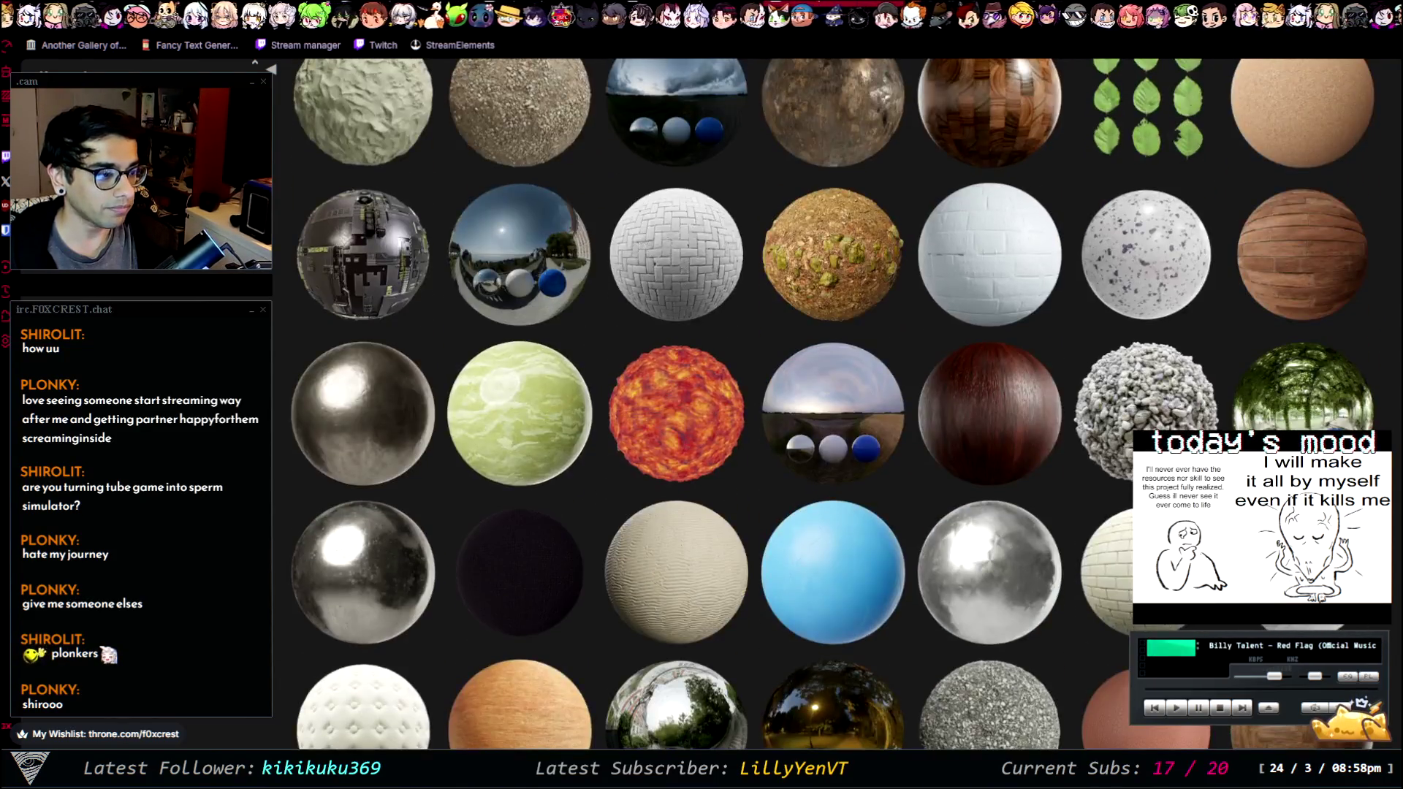
left_click(401, 248)
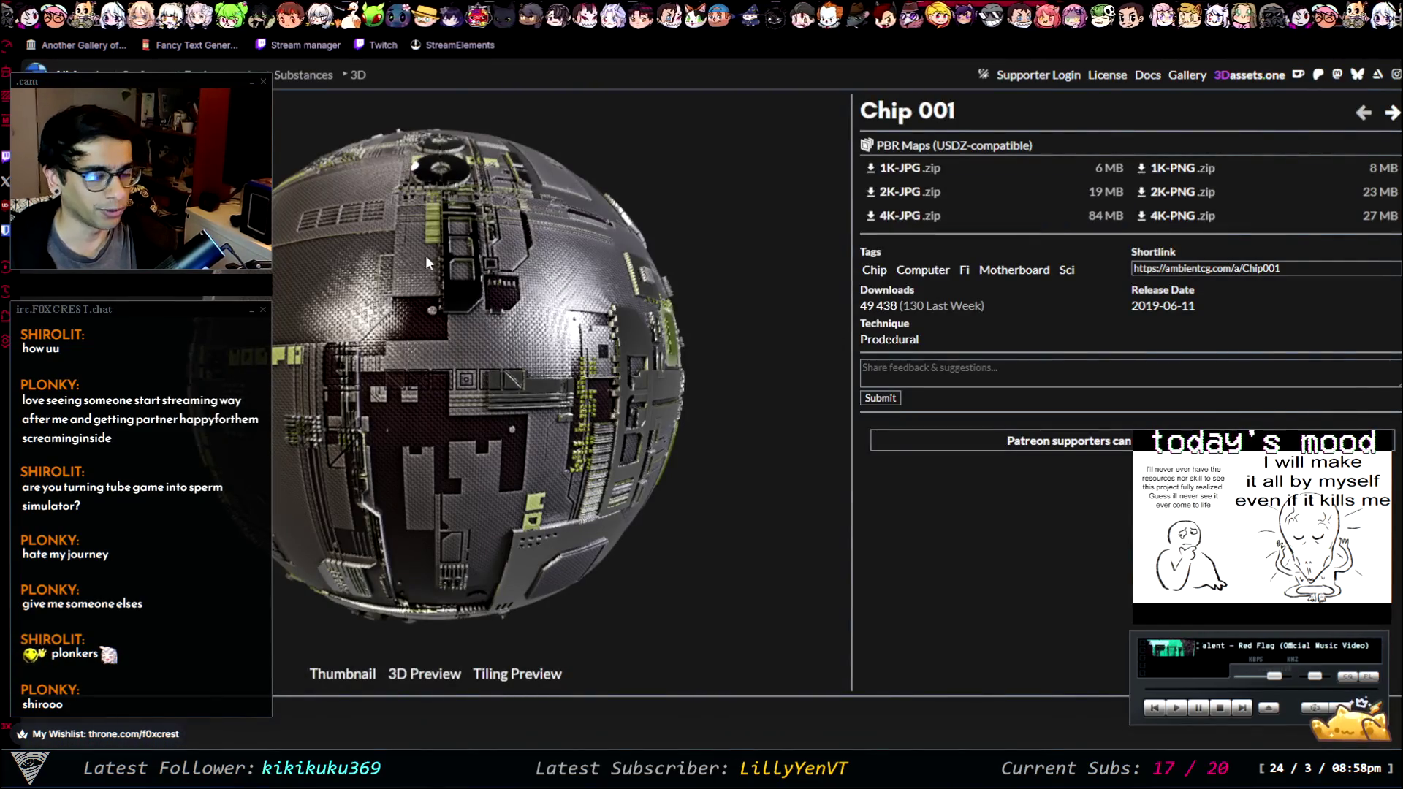
key("alt+Left")
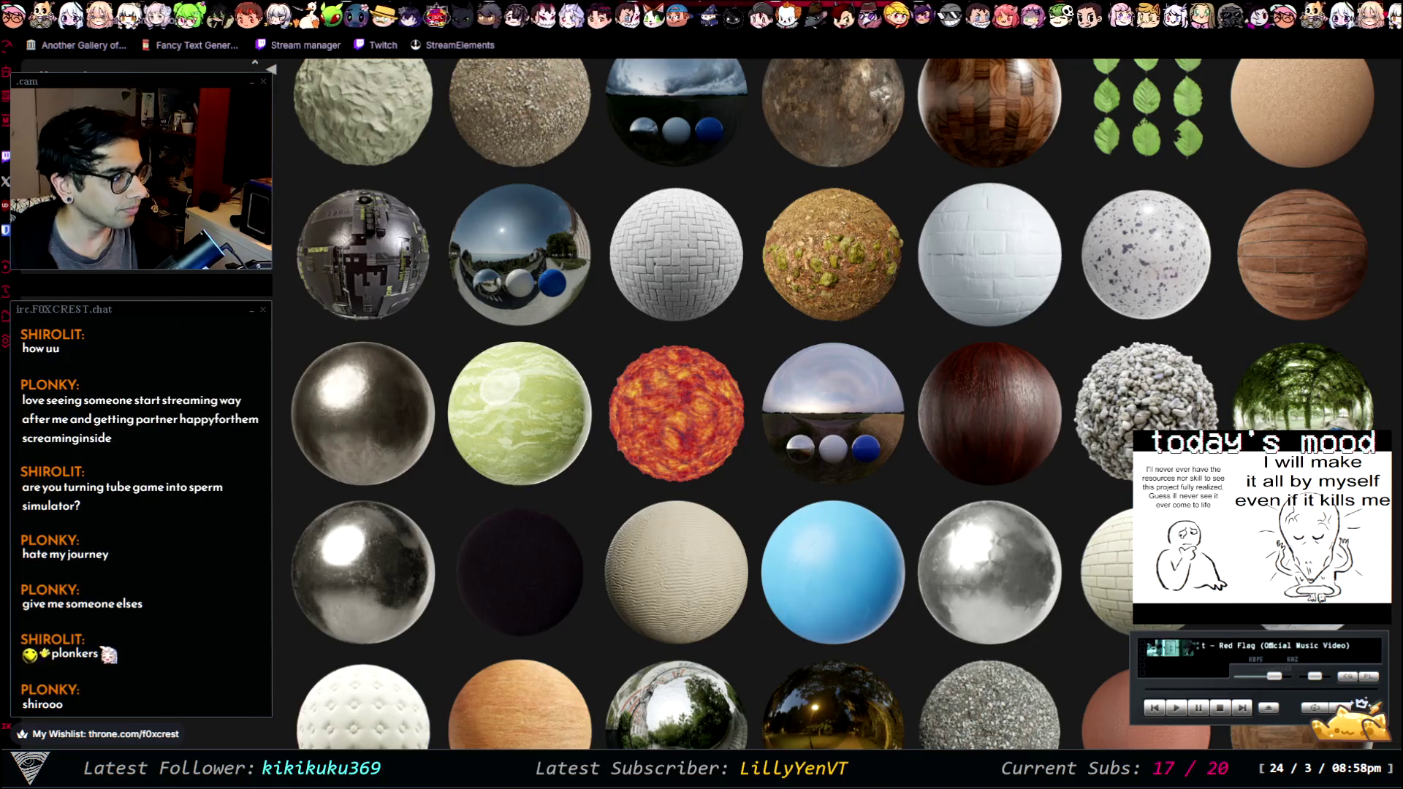
left_click(364, 252)
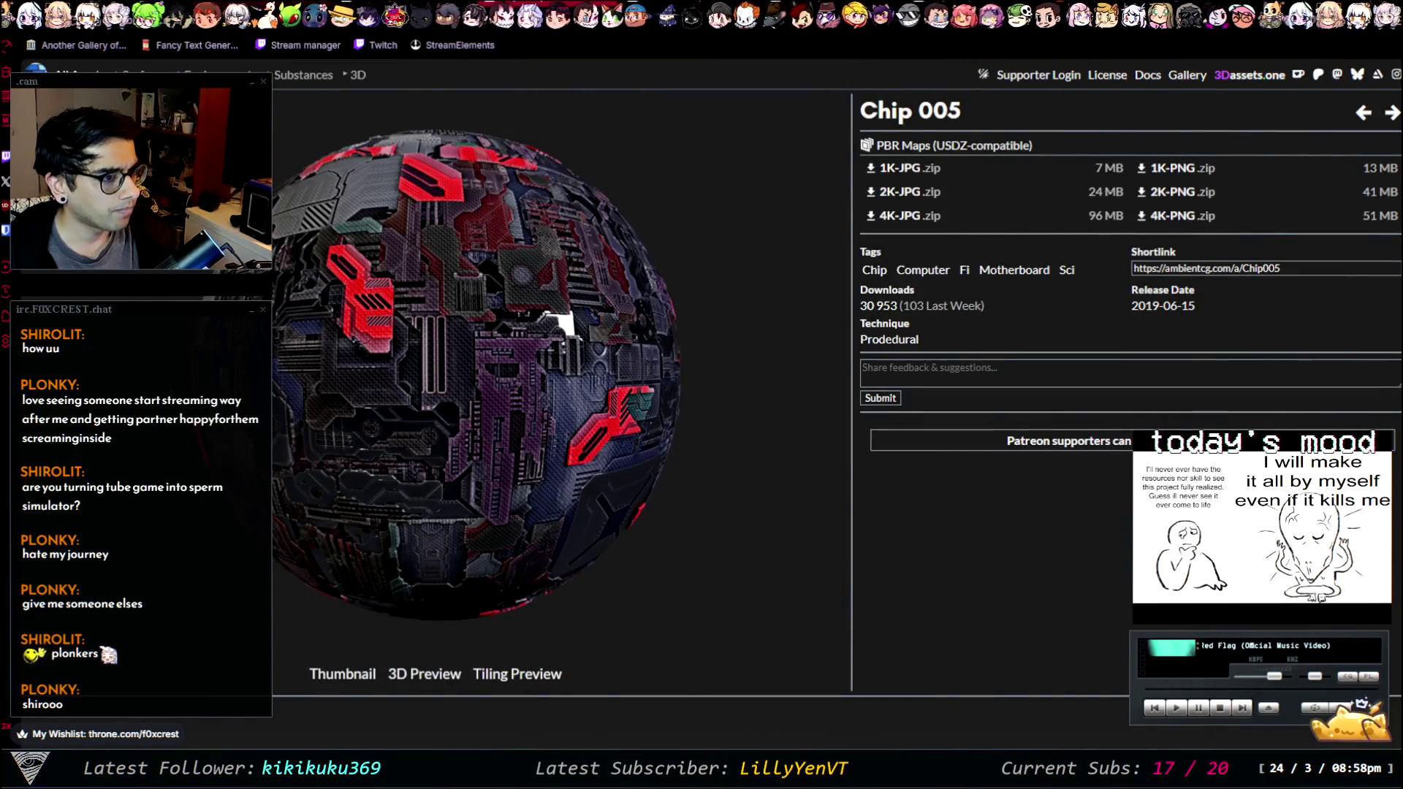
key("alt+Left")
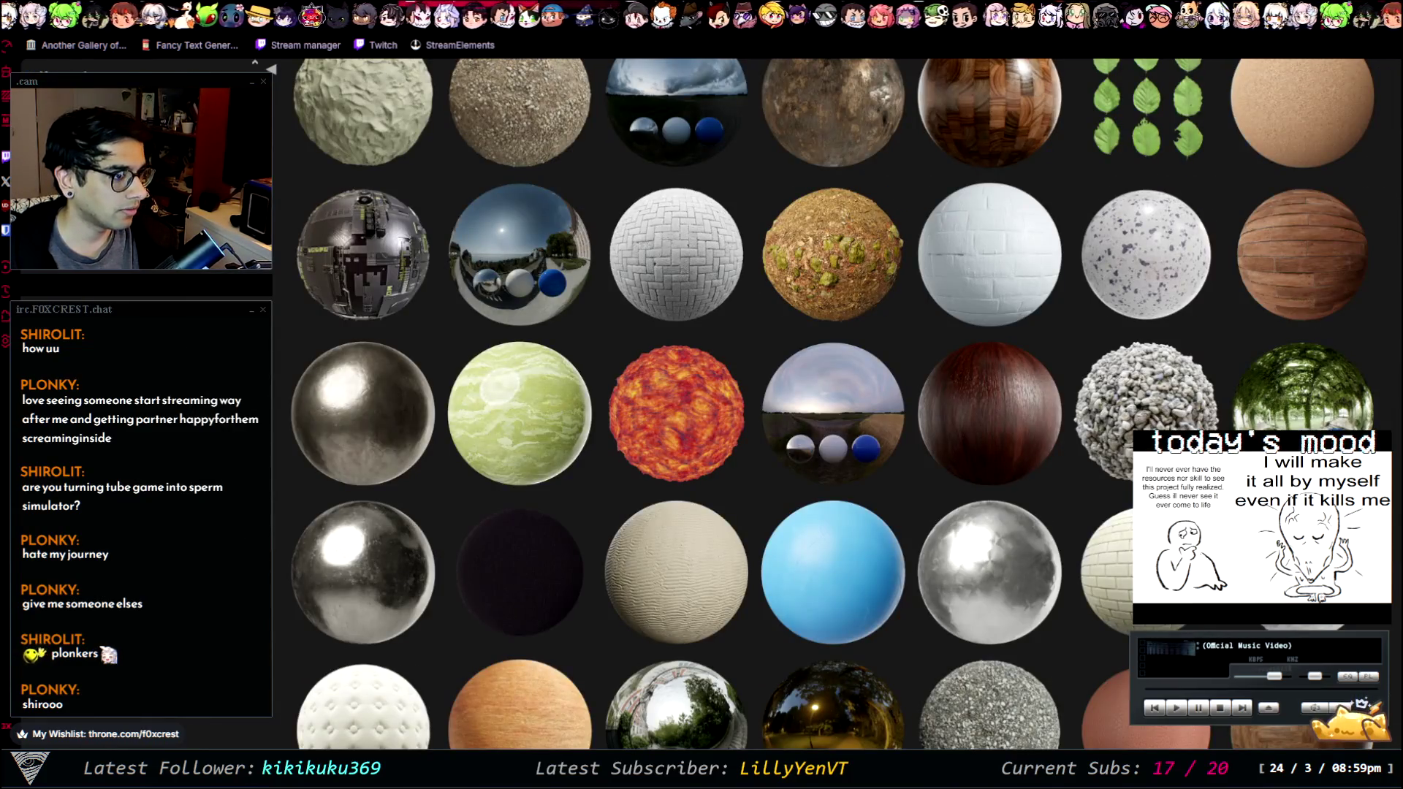
scroll(943, 432, "down", 10)
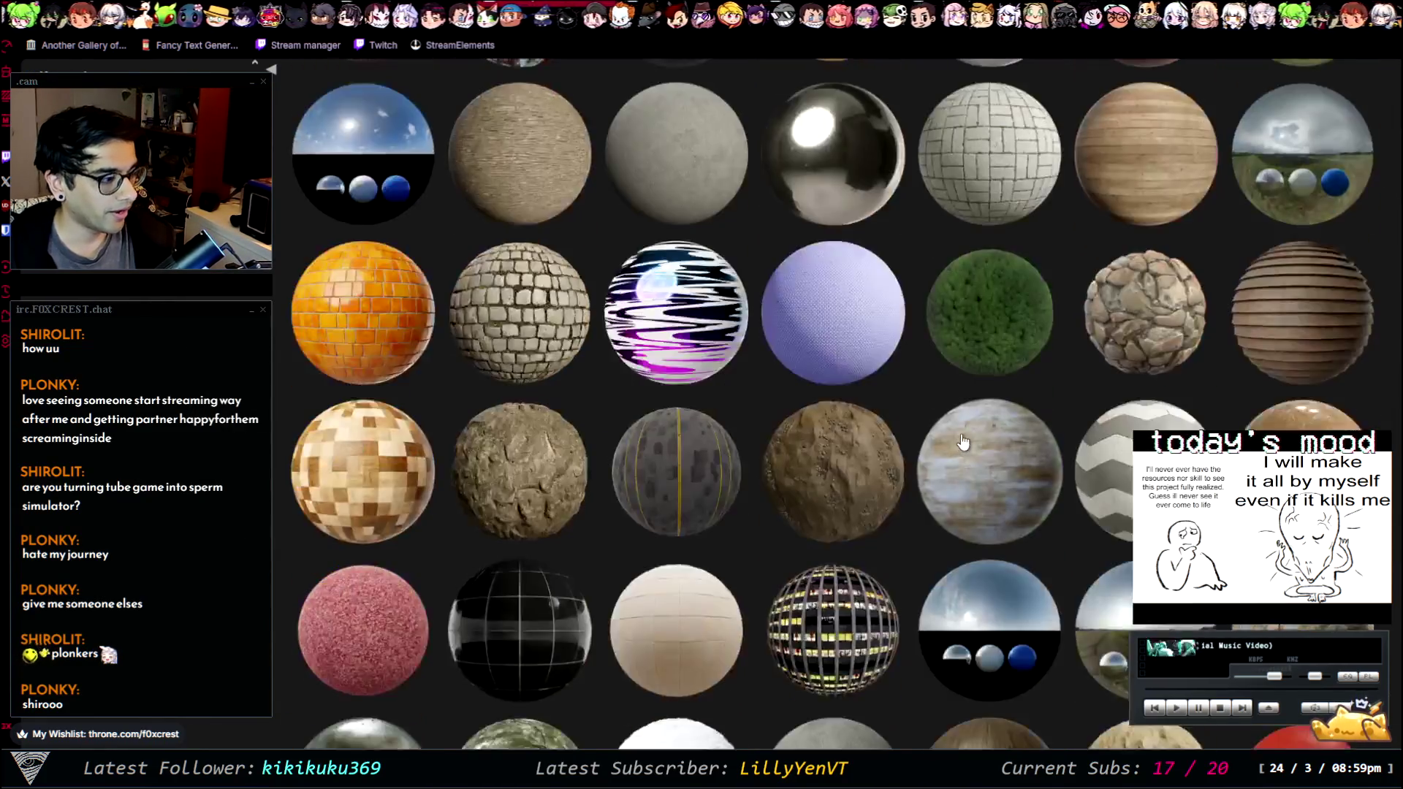
scroll(965, 444, "down", 7)
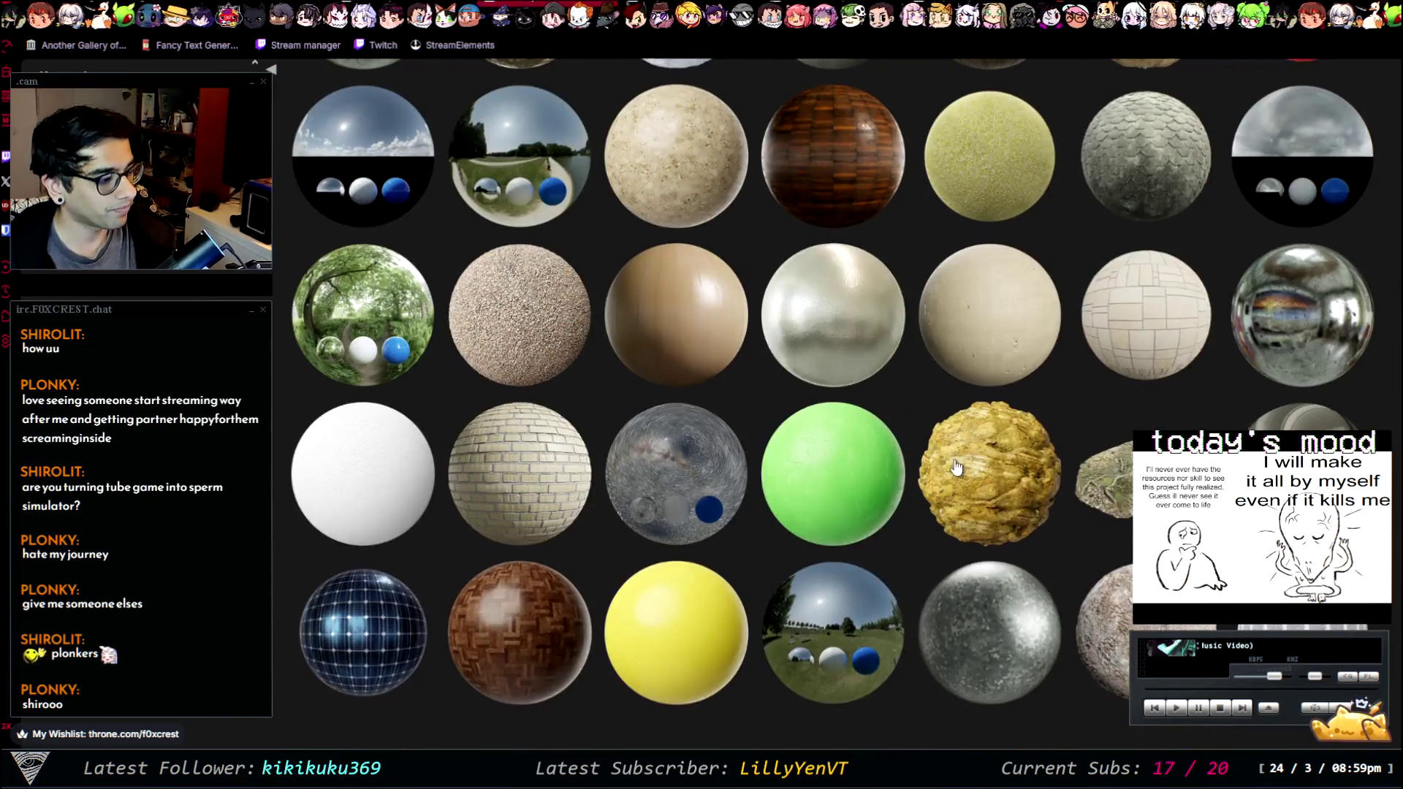
scroll(1063, 481, "down", 2)
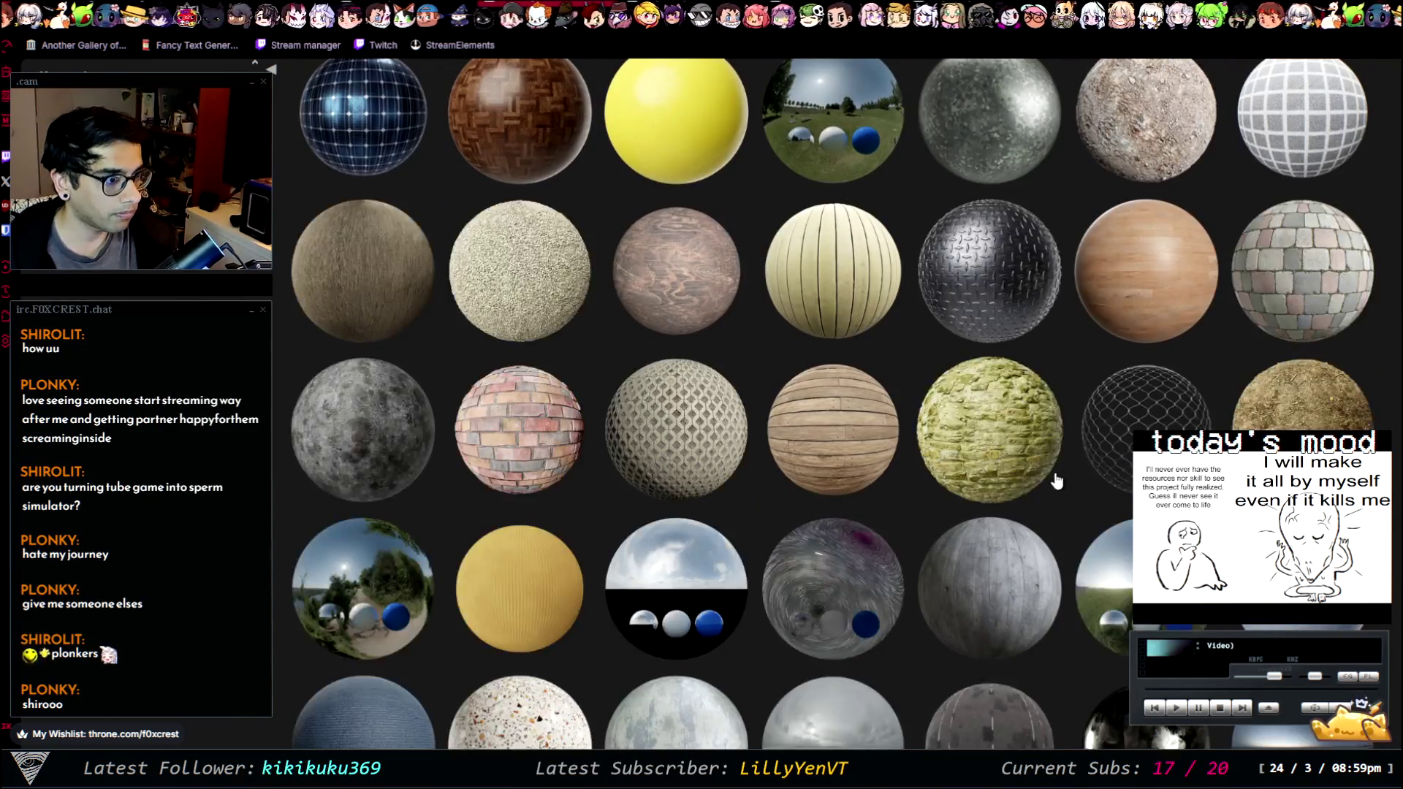
scroll(1057, 481, "down", 5)
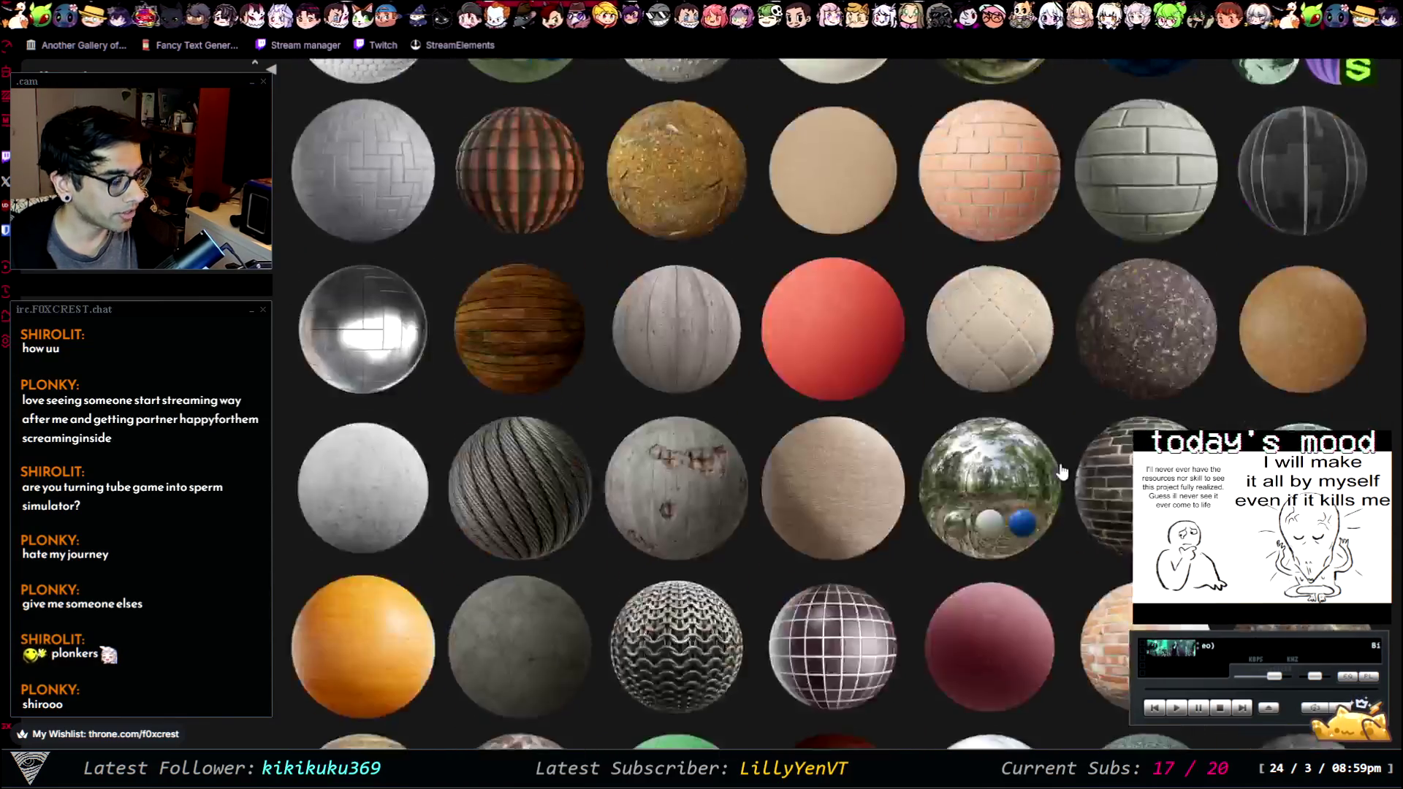
scroll(1063, 459, "down", 3)
scroll(1064, 457, "down", 5)
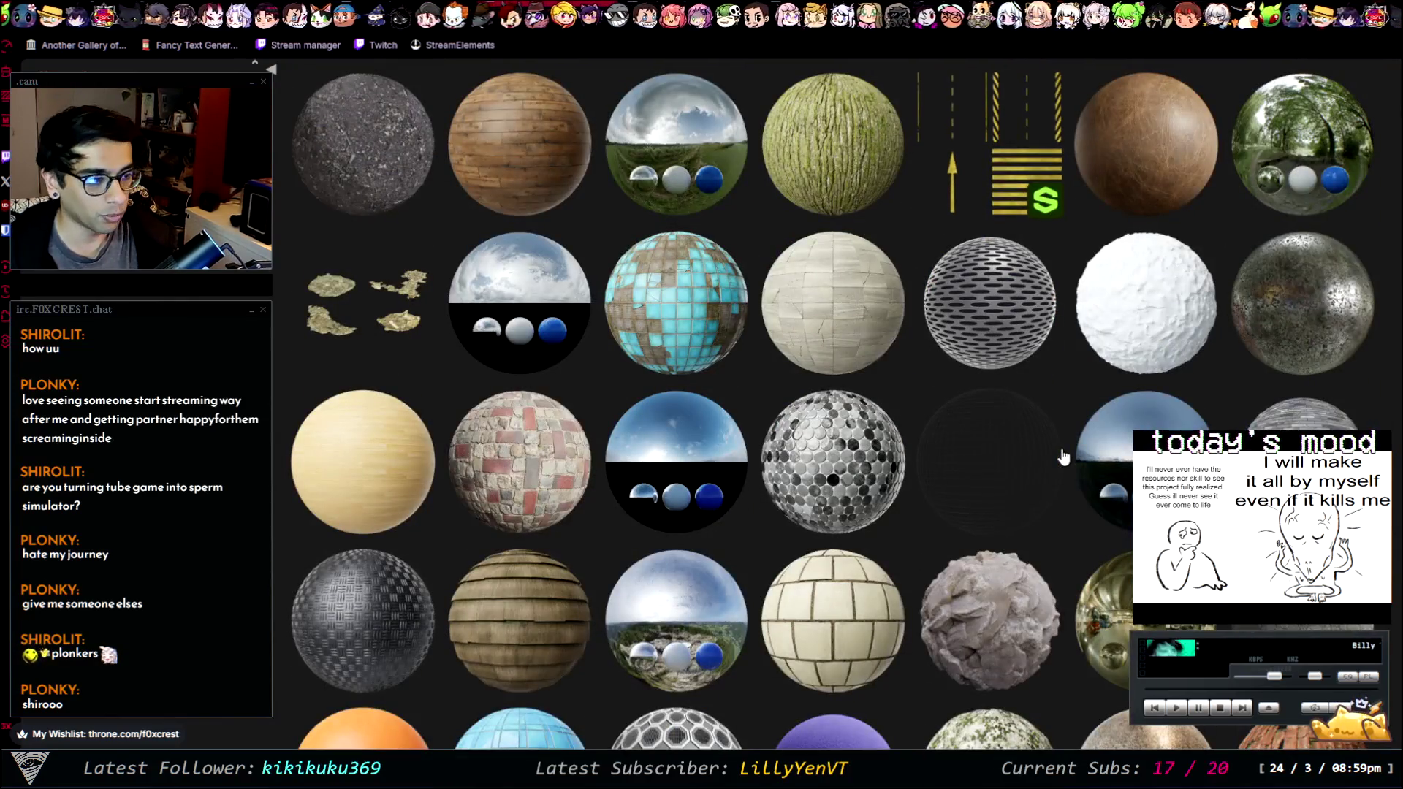
scroll(1063, 457, "down", 8)
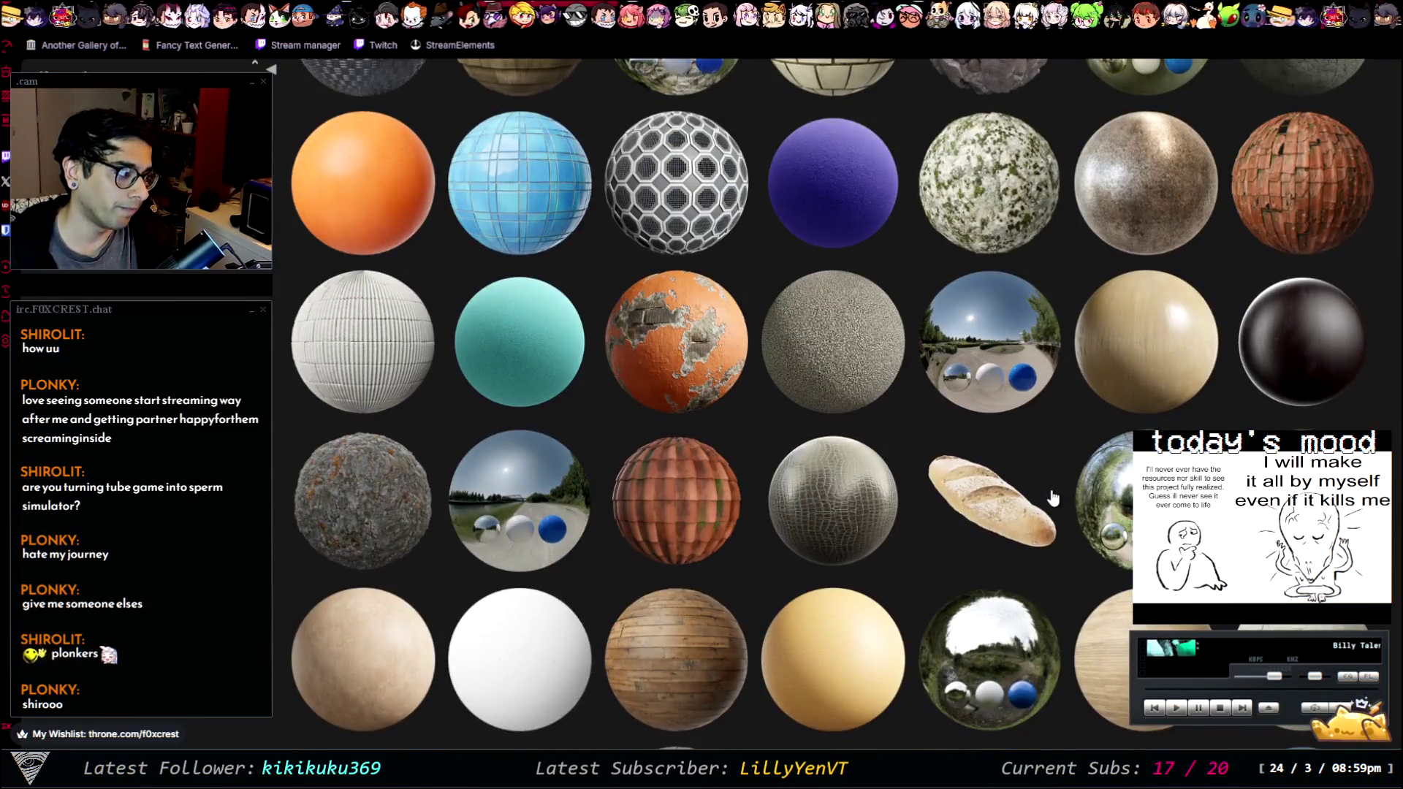
scroll(1052, 498, "down", 5)
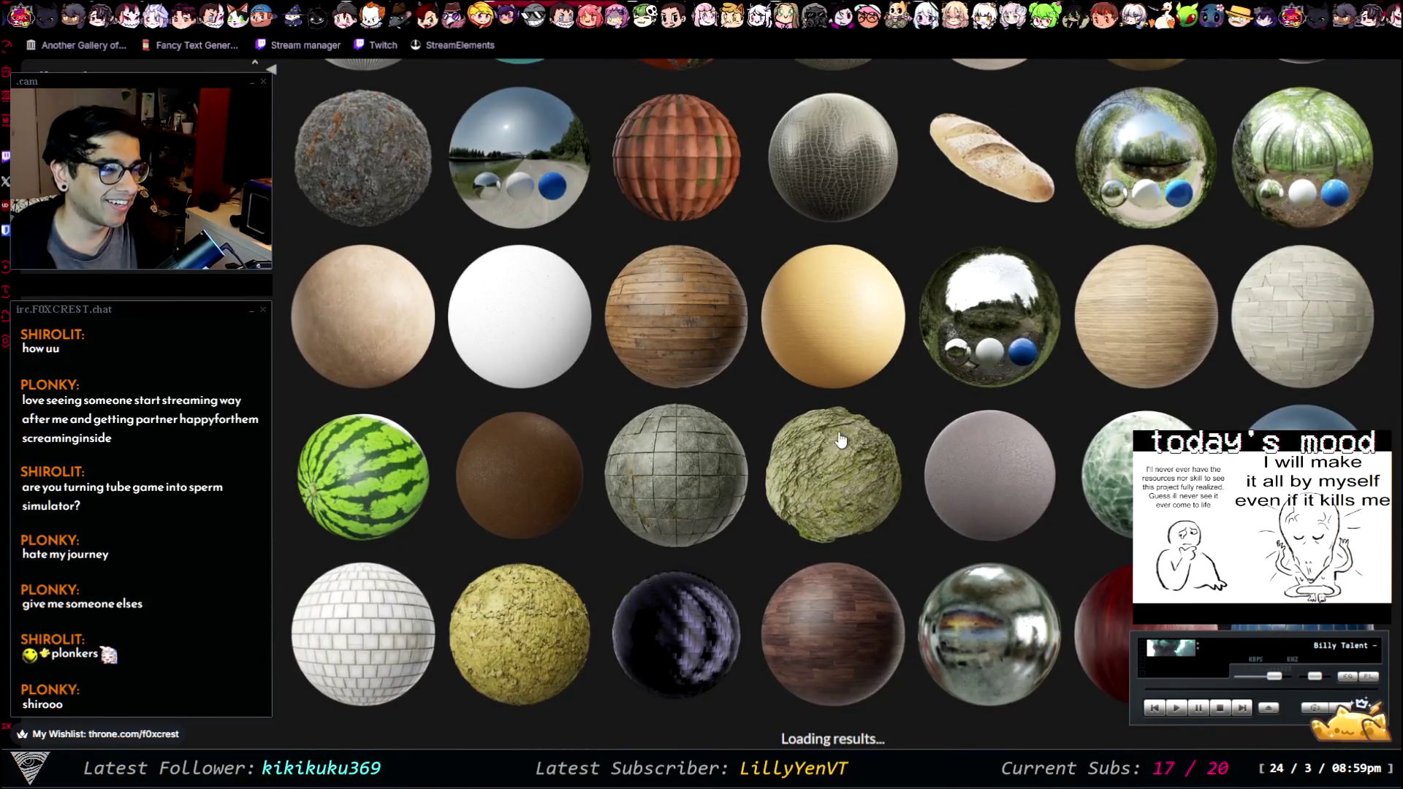
scroll(914, 505, "down", 6)
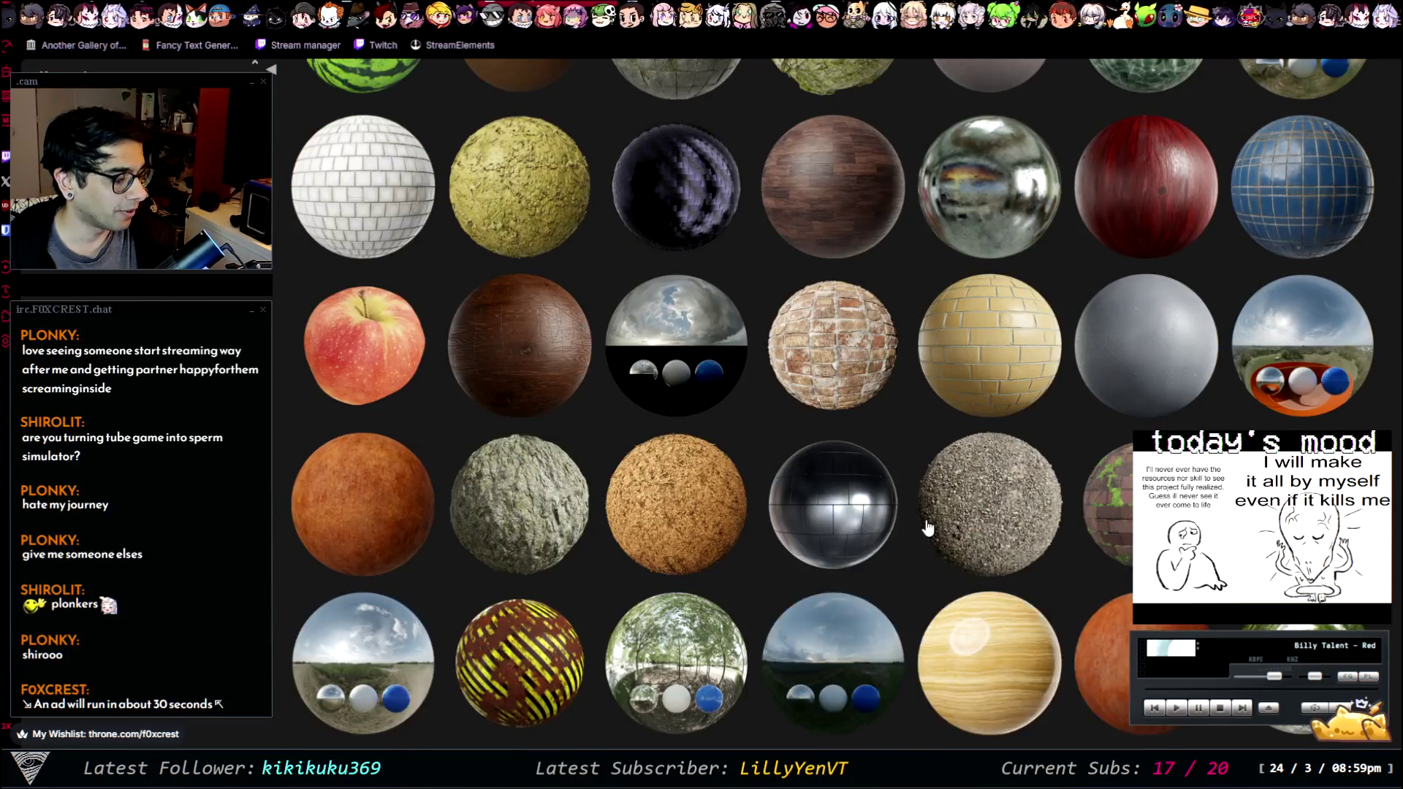
scroll(927, 527, "down", 7)
scroll(787, 450, "down", 7)
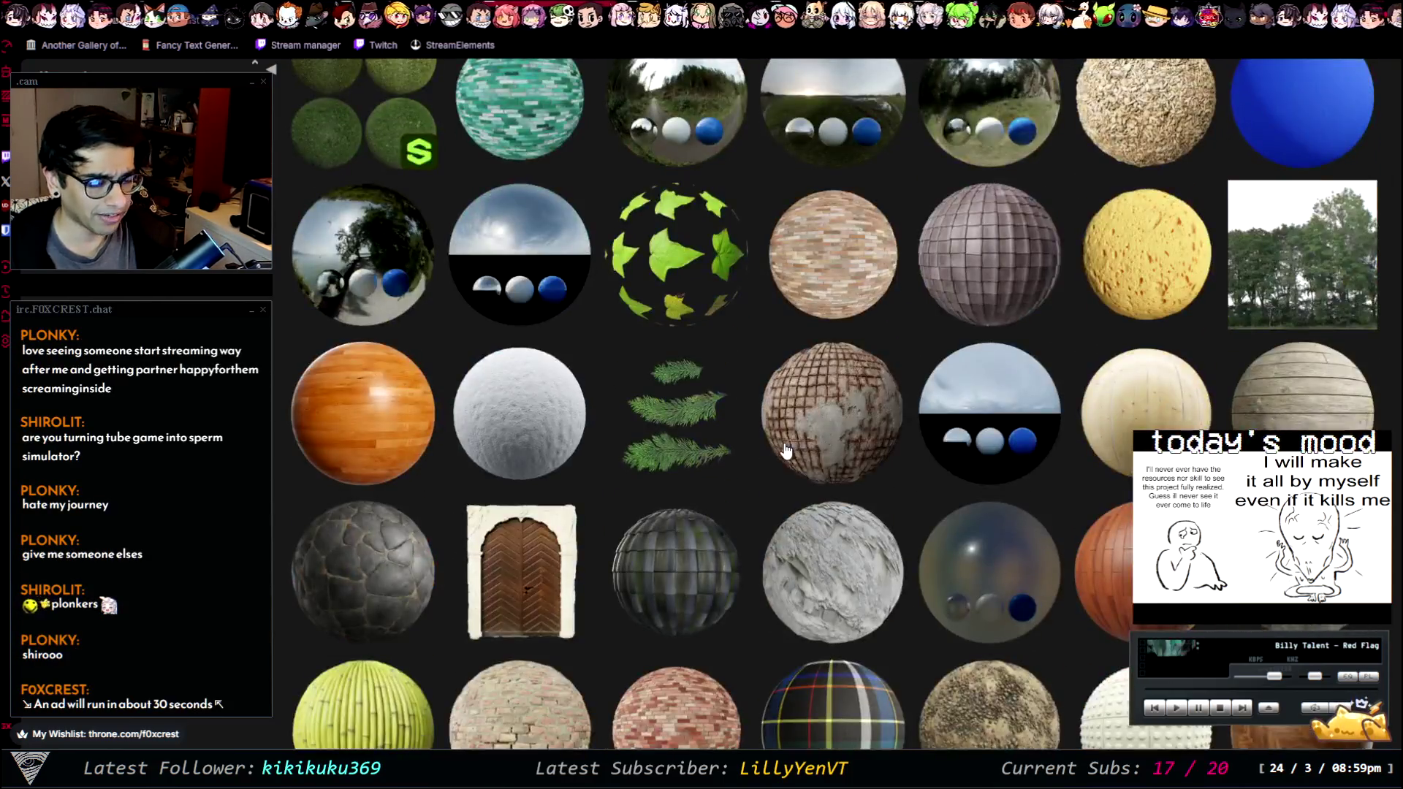
scroll(660, 458, "up", 6)
scroll(660, 458, "down", 10)
scroll(789, 422, "down", 10)
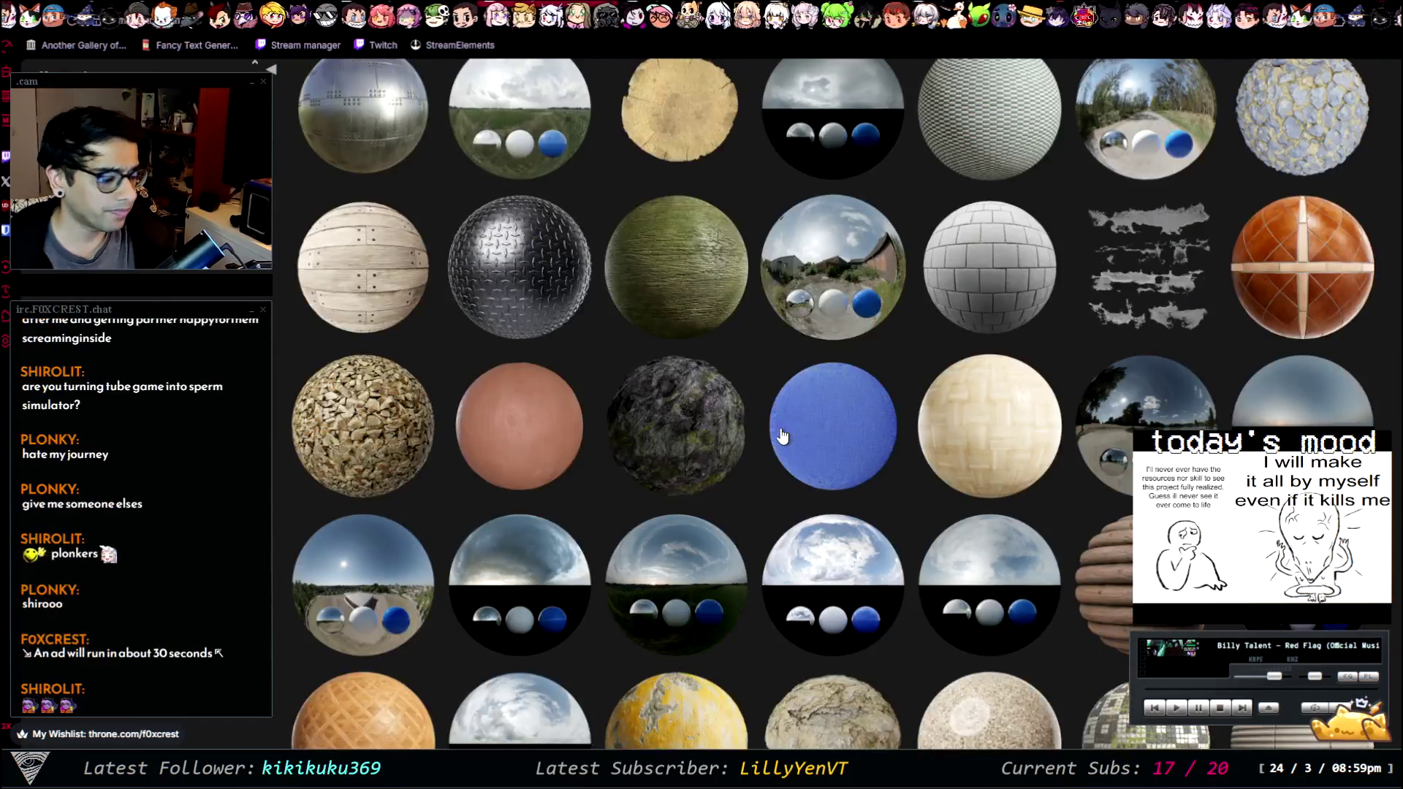
scroll(784, 425, "down", 4)
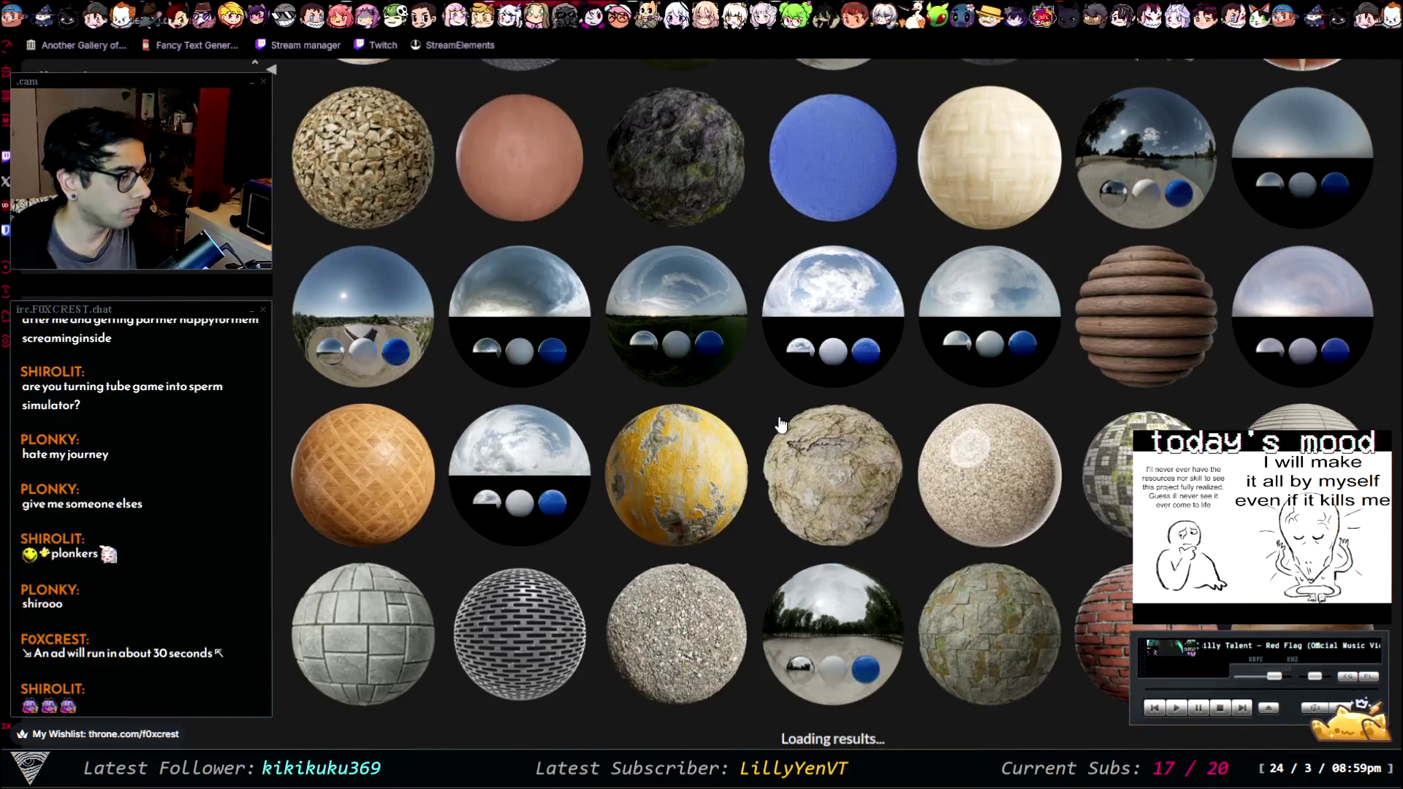
scroll(781, 419, "down", 9)
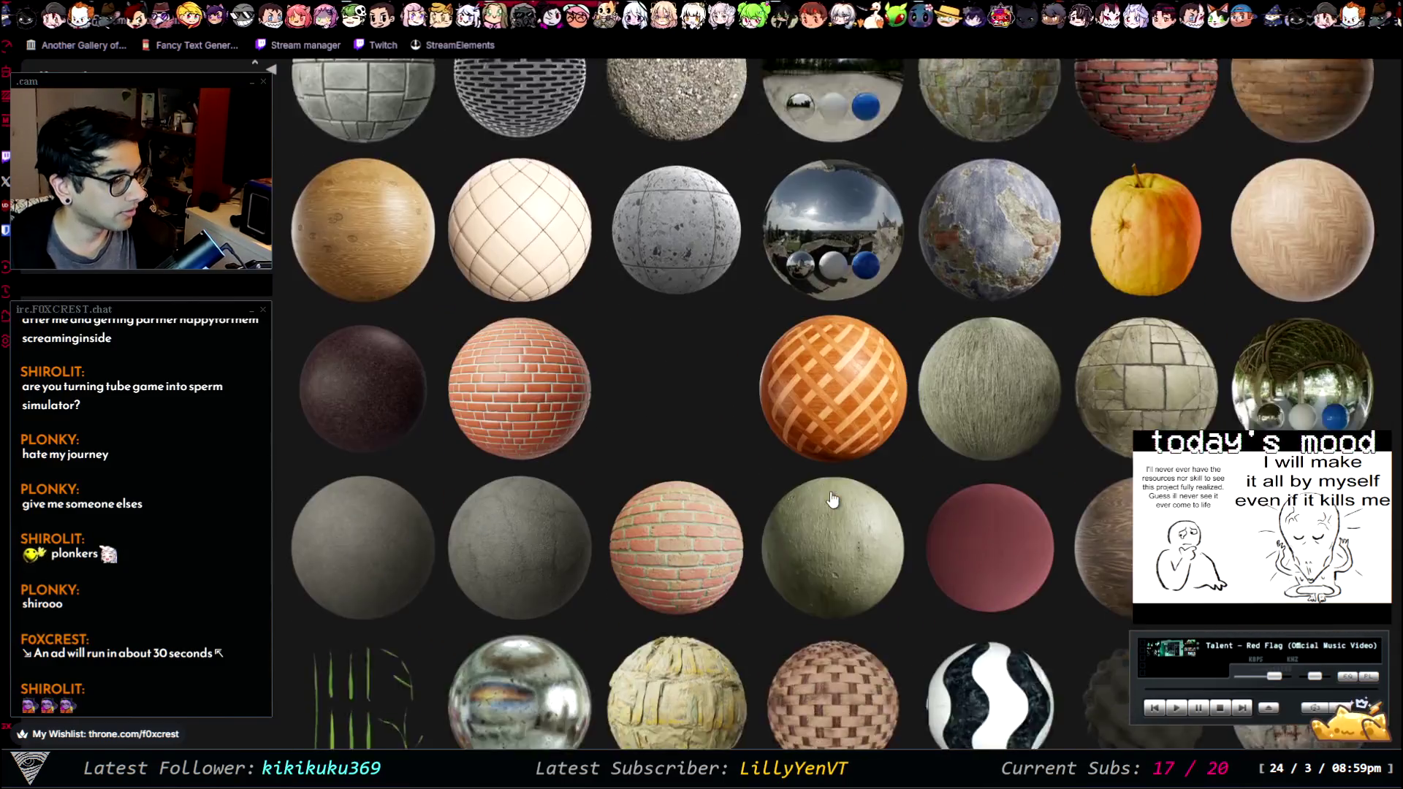
scroll(832, 498, "down", 10)
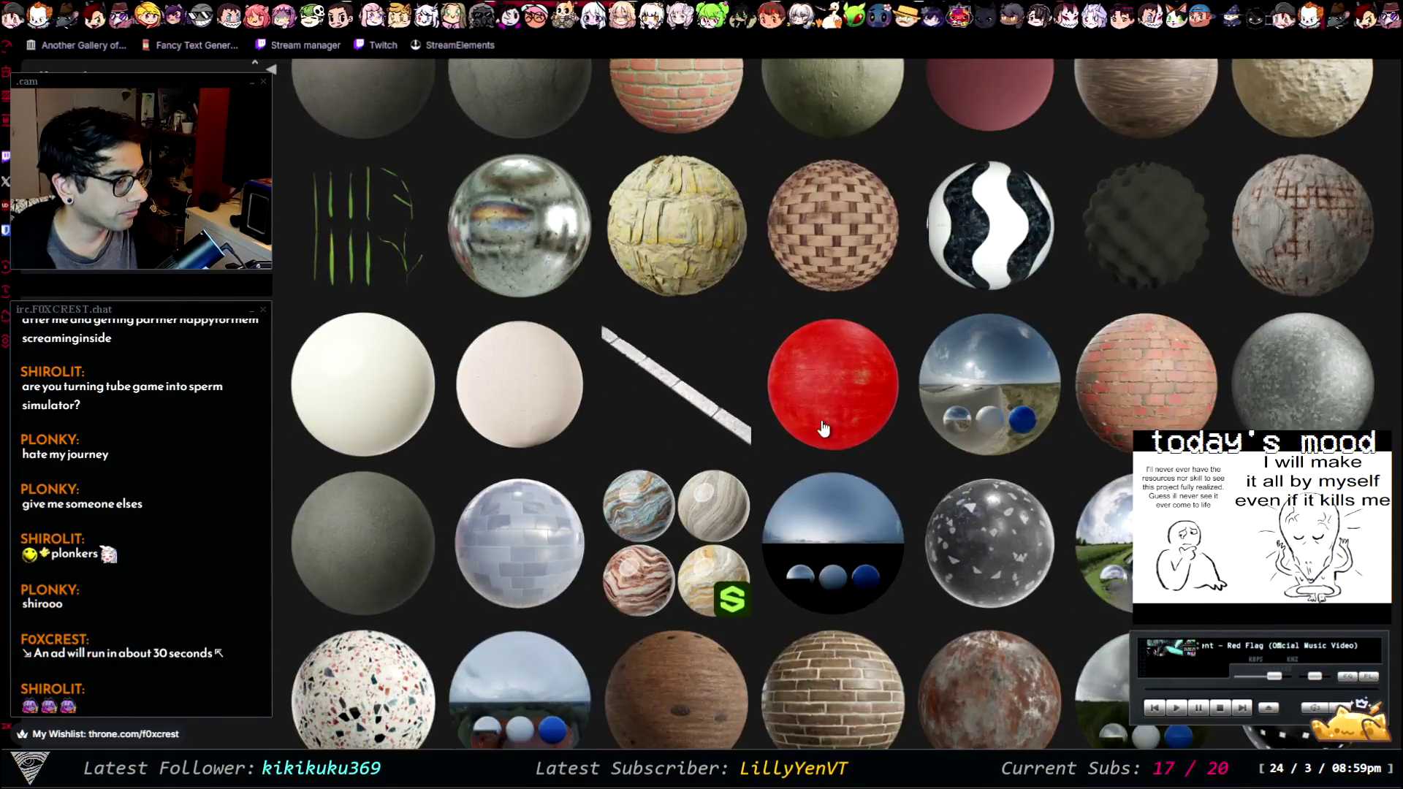
scroll(816, 422, "down", 8)
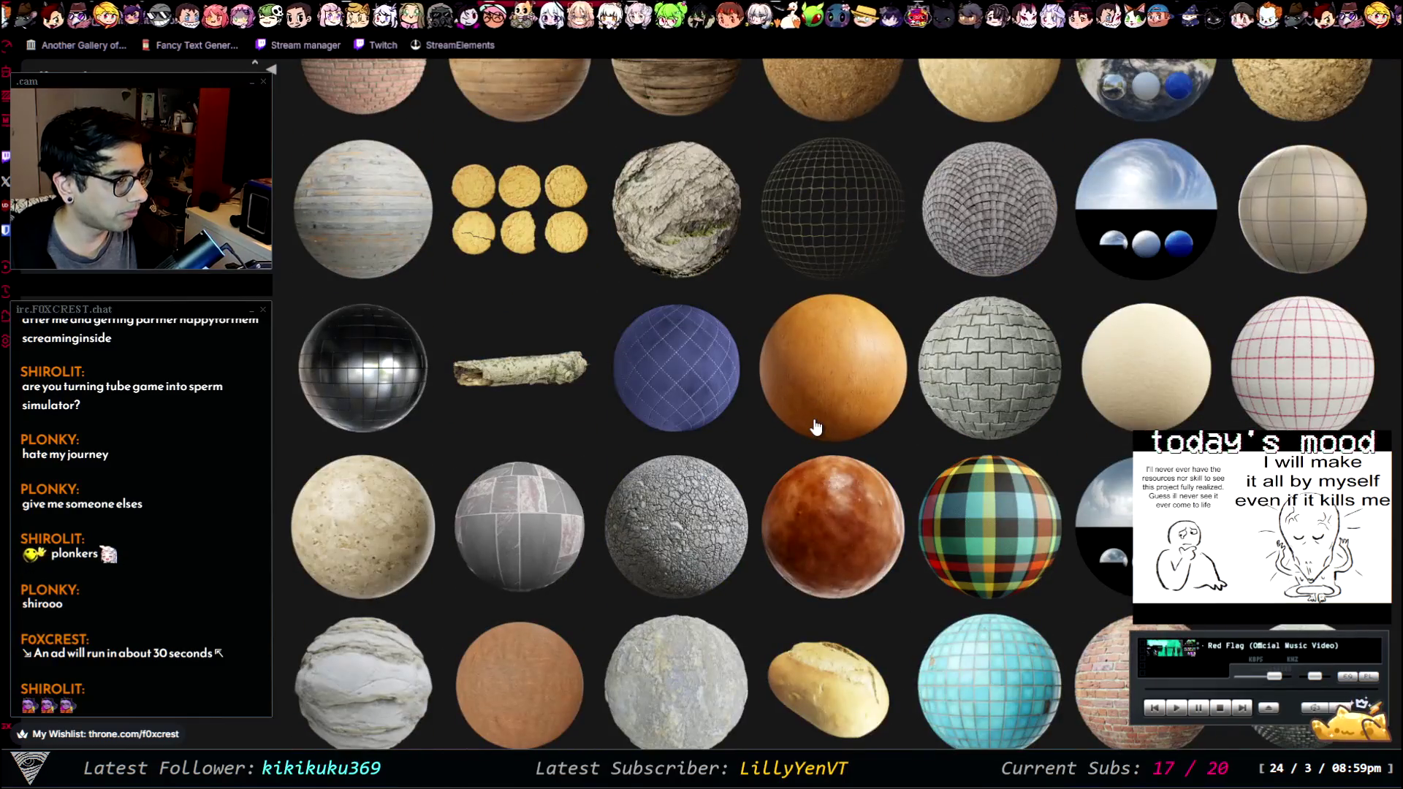
scroll(817, 427, "down", 10)
scroll(817, 427, "down", 5)
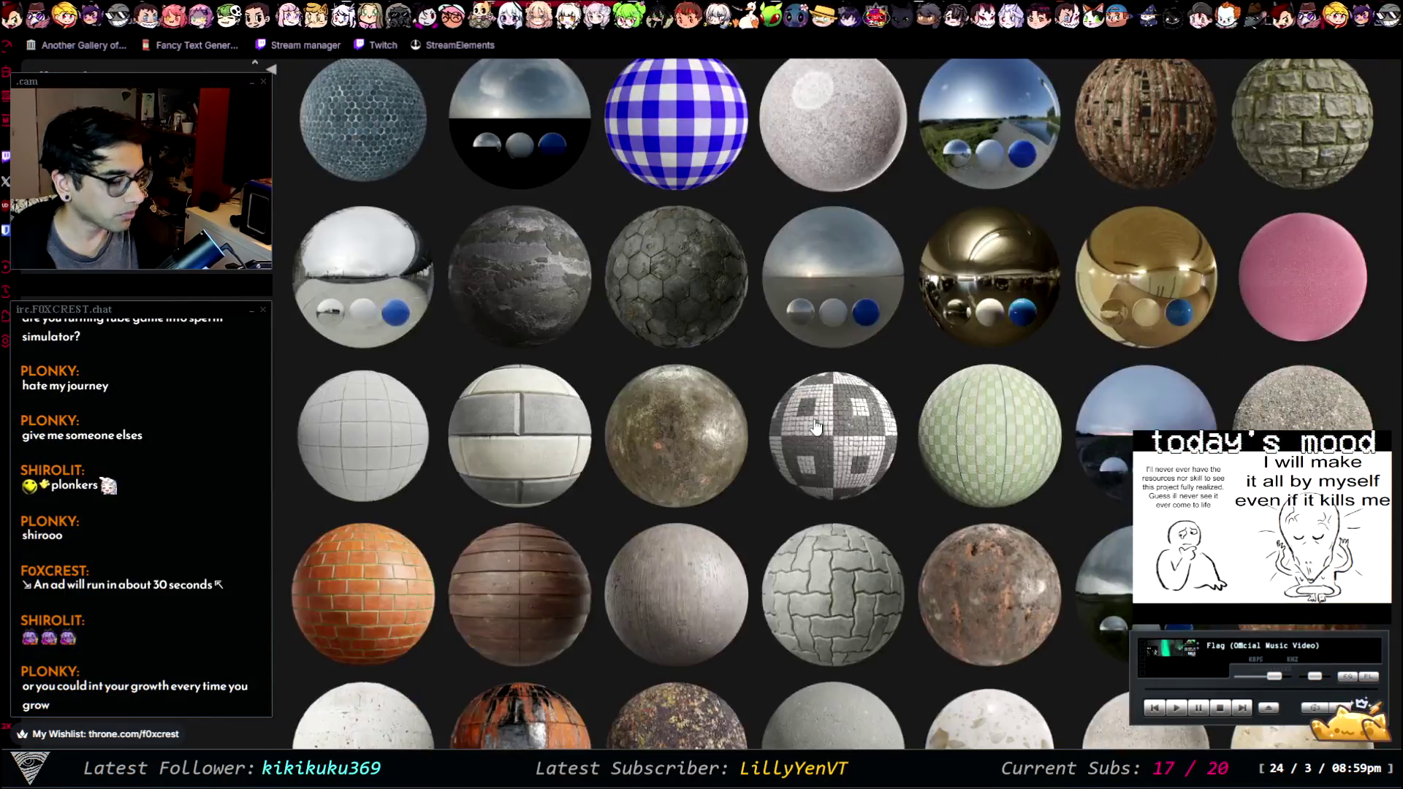
scroll(816, 427, "down", 1)
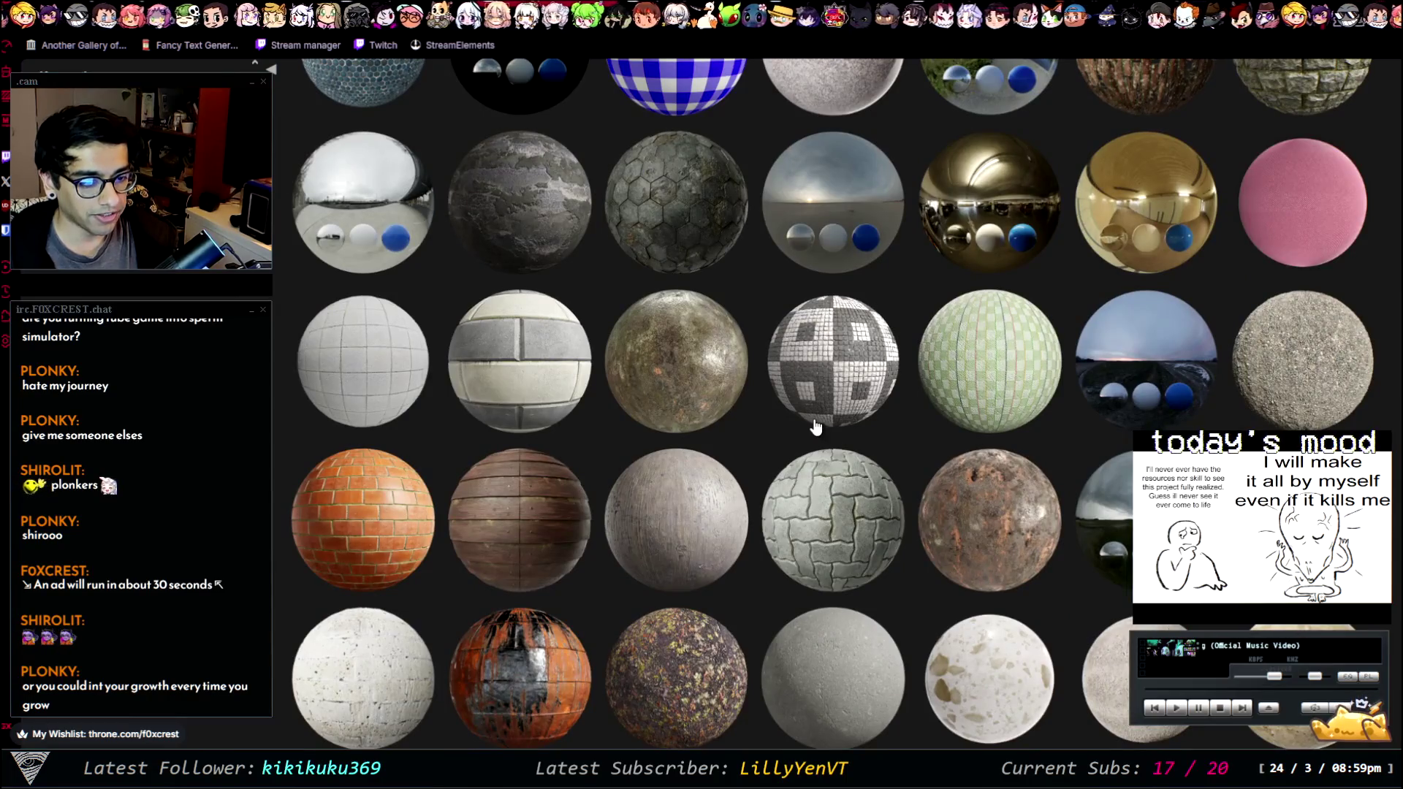
scroll(817, 427, "down", 1)
scroll(846, 433, "down", 5)
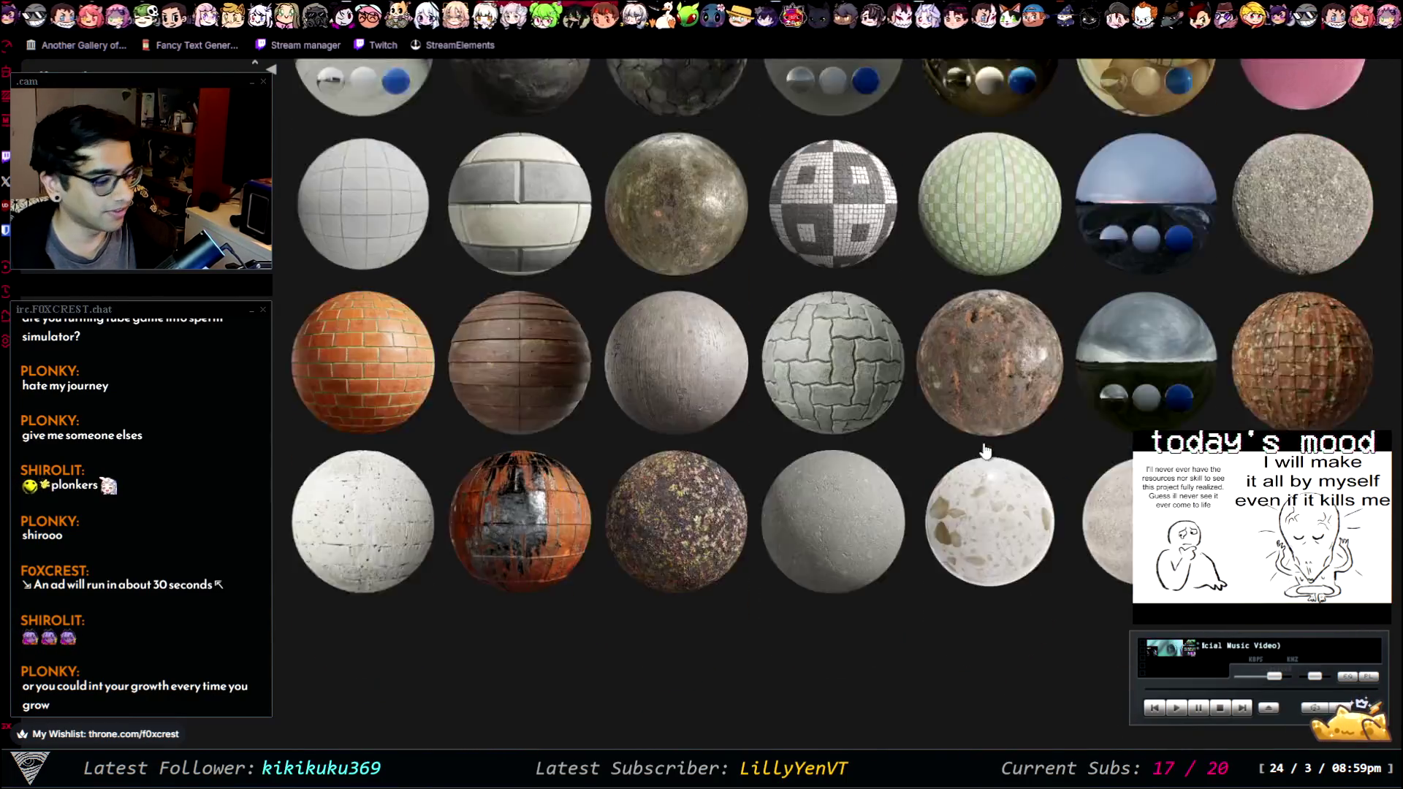
scroll(738, 386, "down", 5)
scroll(737, 386, "down", 5)
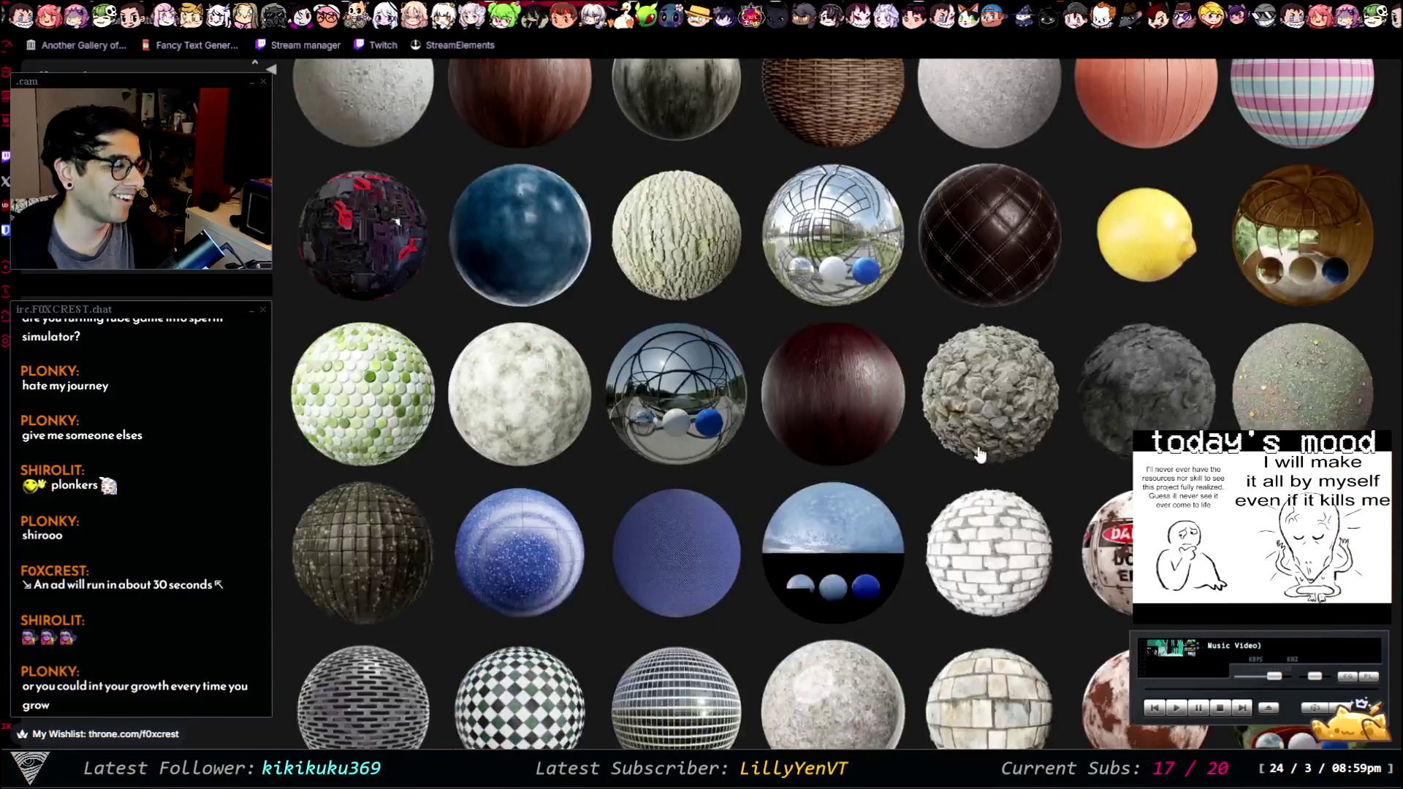
scroll(943, 378, "down", 4)
scroll(943, 378, "down", 10)
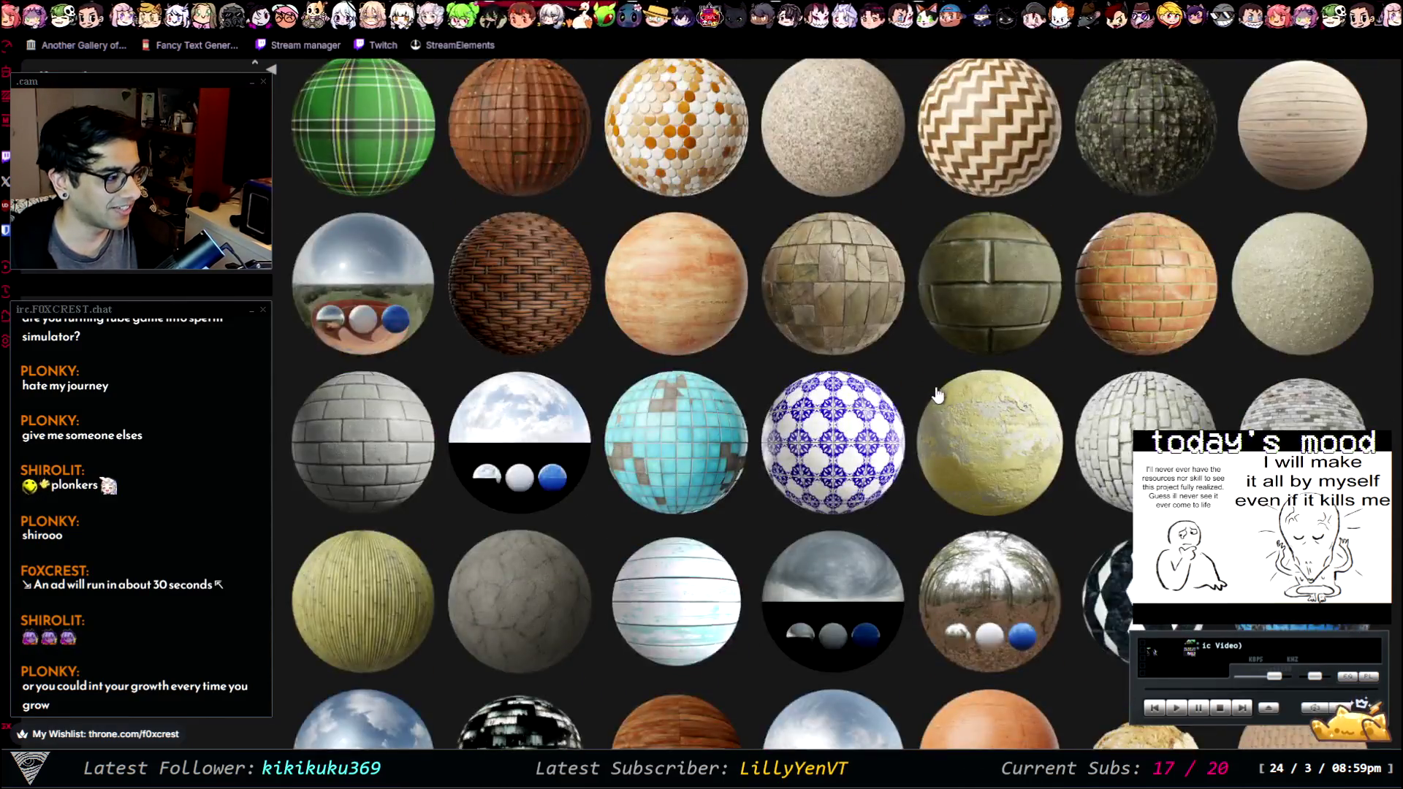
scroll(1028, 434, "down", 3)
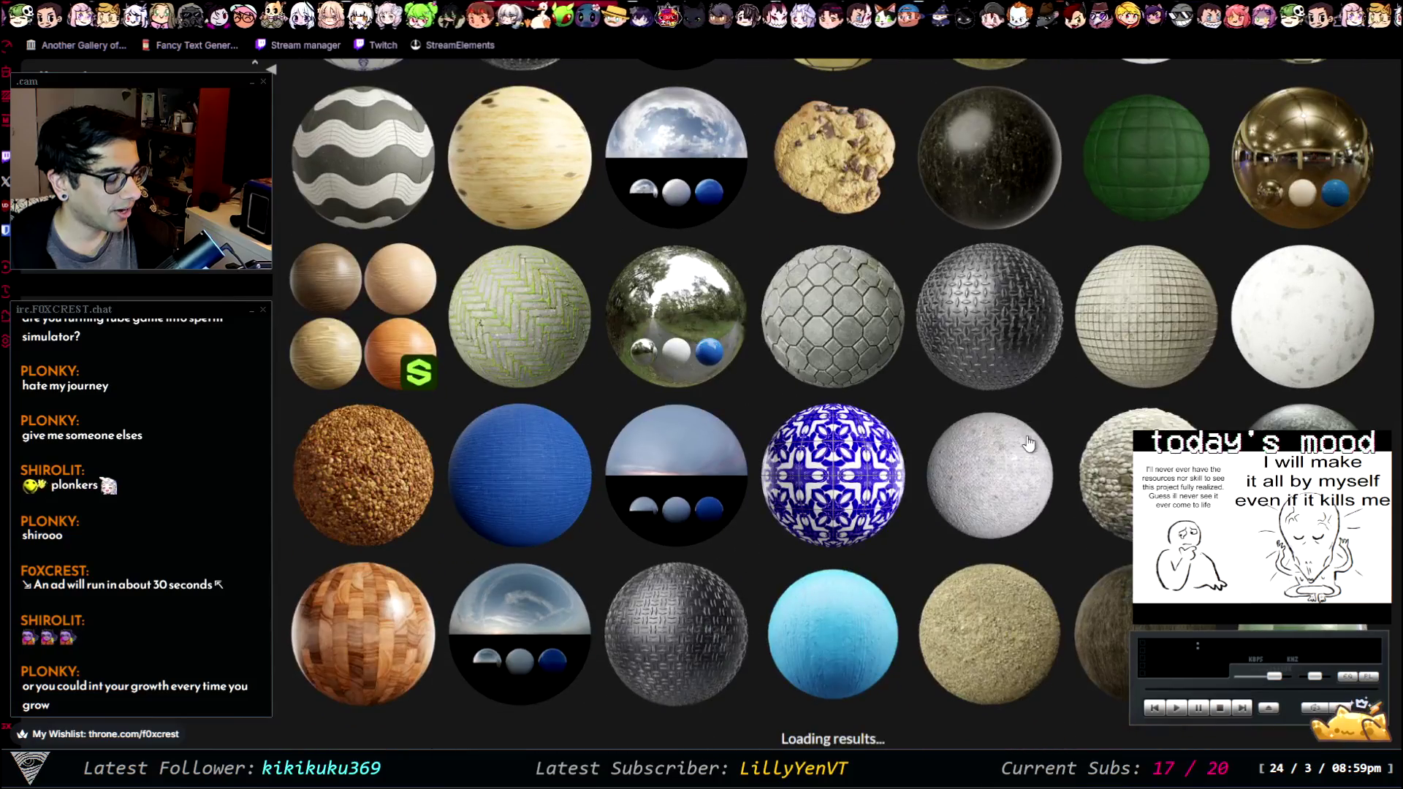
scroll(990, 421, "down", 15)
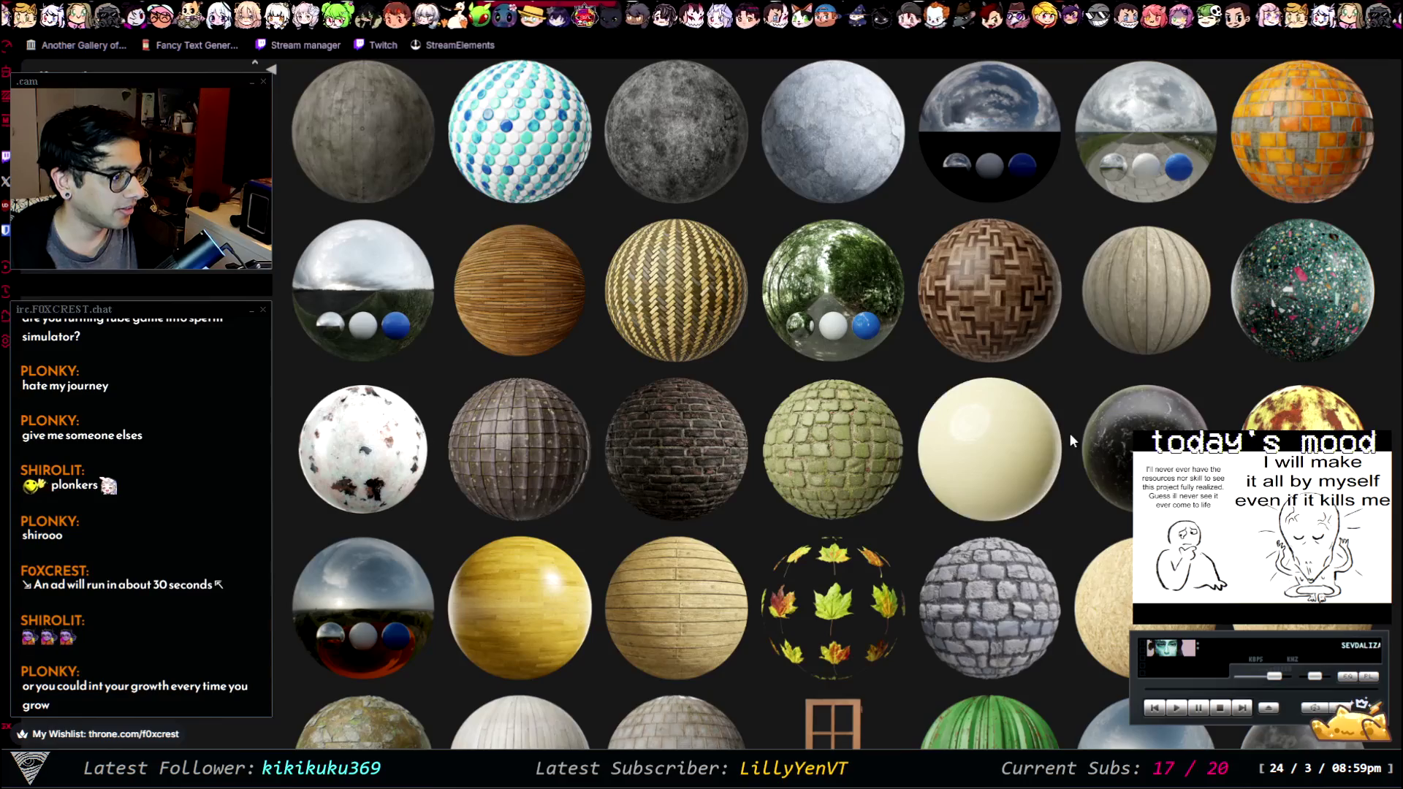
scroll(1068, 433, "down", 8)
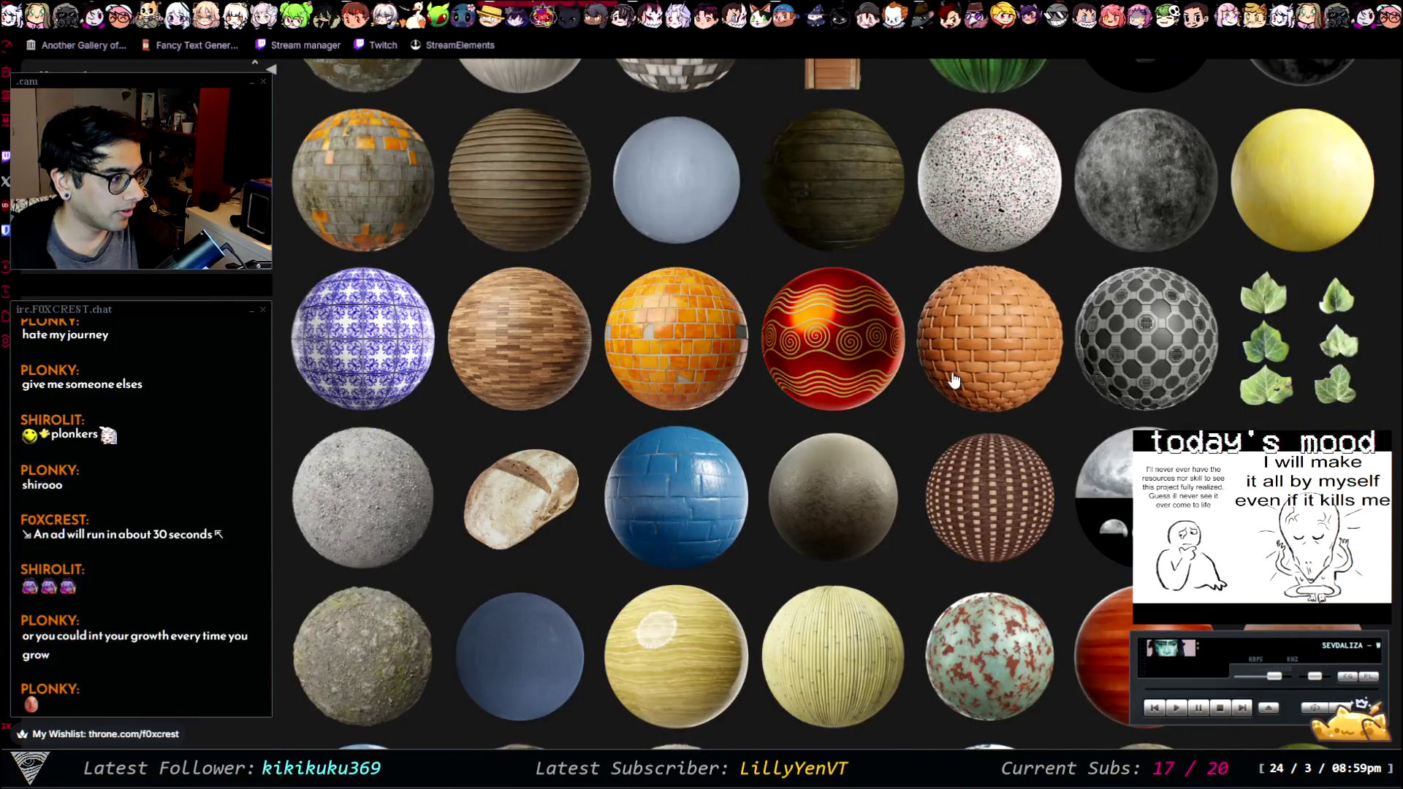
scroll(956, 376, "down", 10)
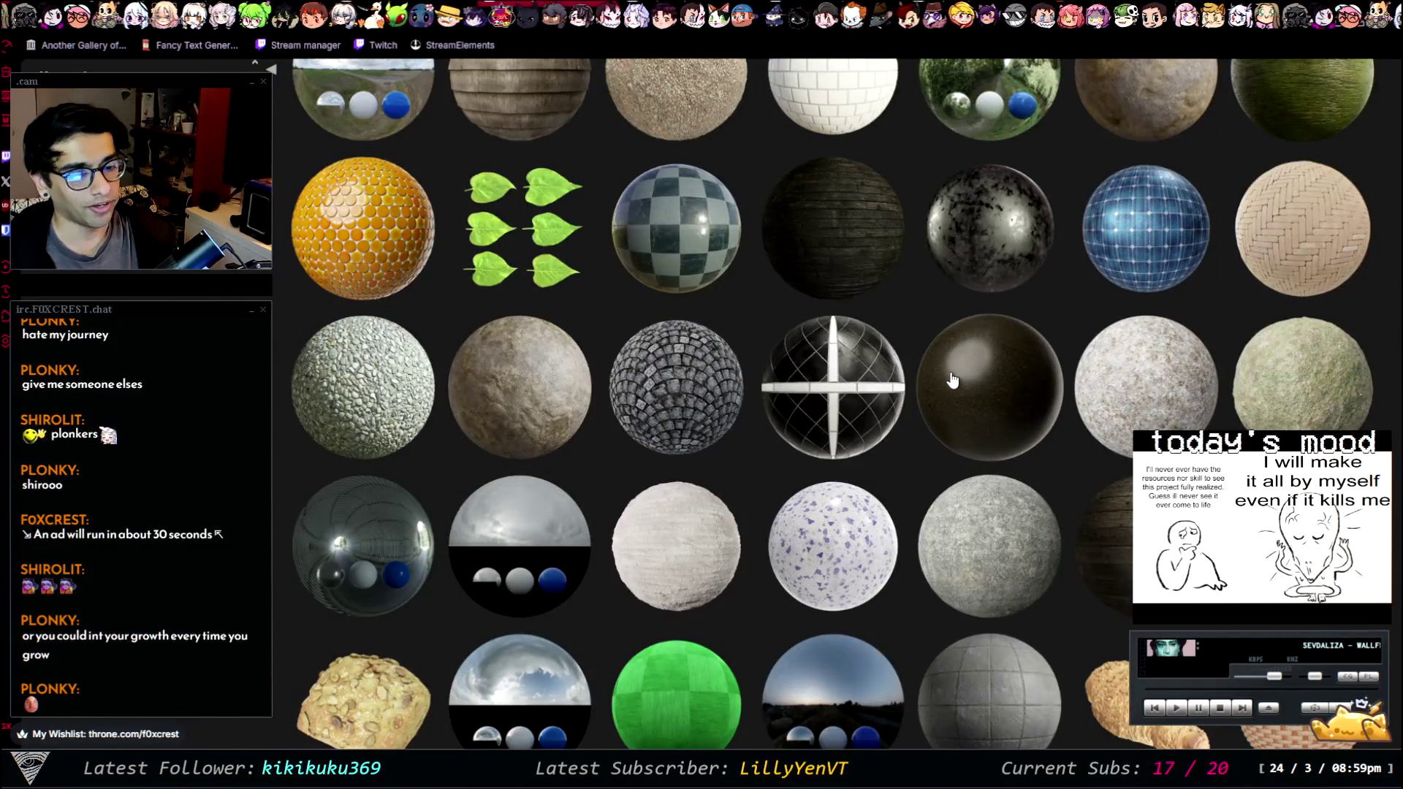
scroll(994, 448, "down", 8)
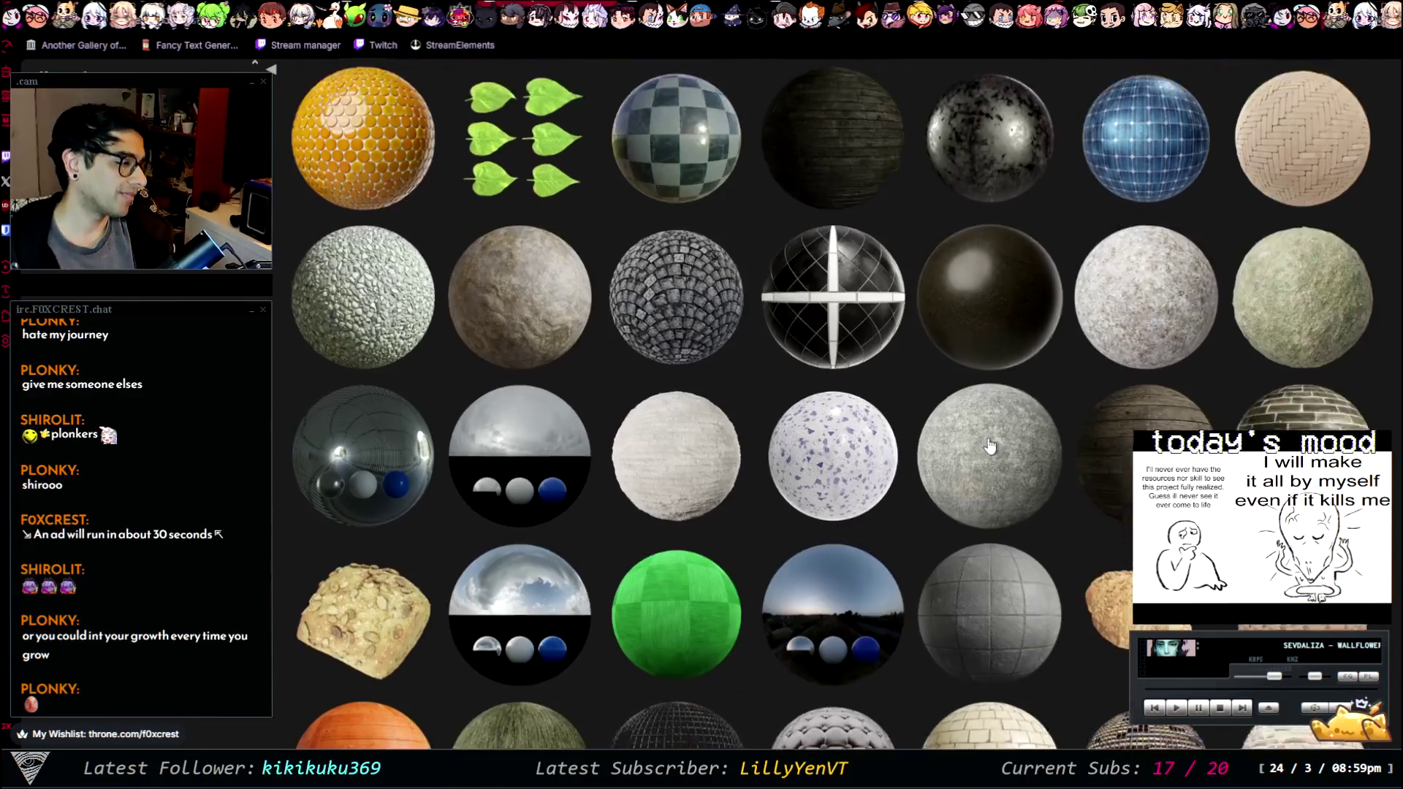
scroll(964, 358, "down", 4)
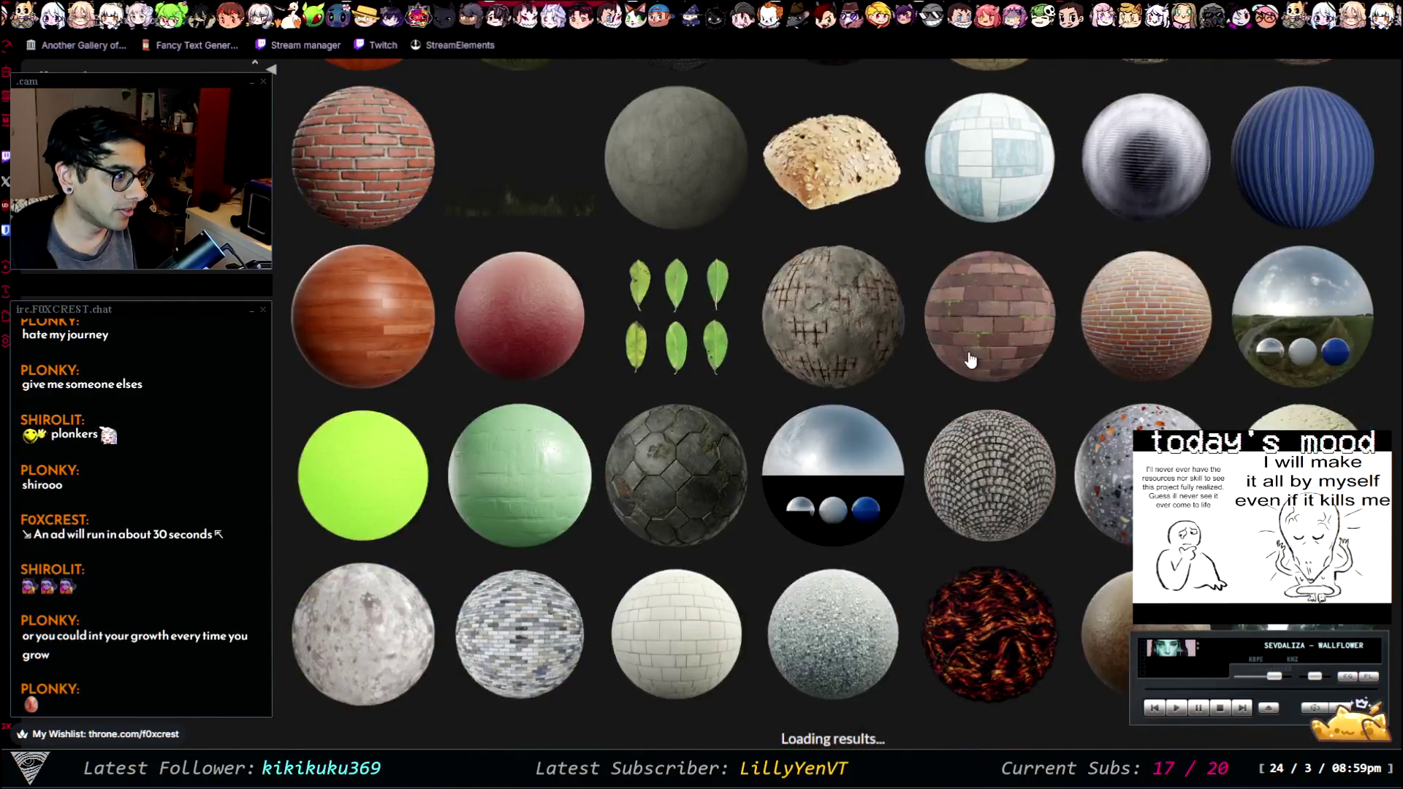
scroll(972, 360, "down", 5)
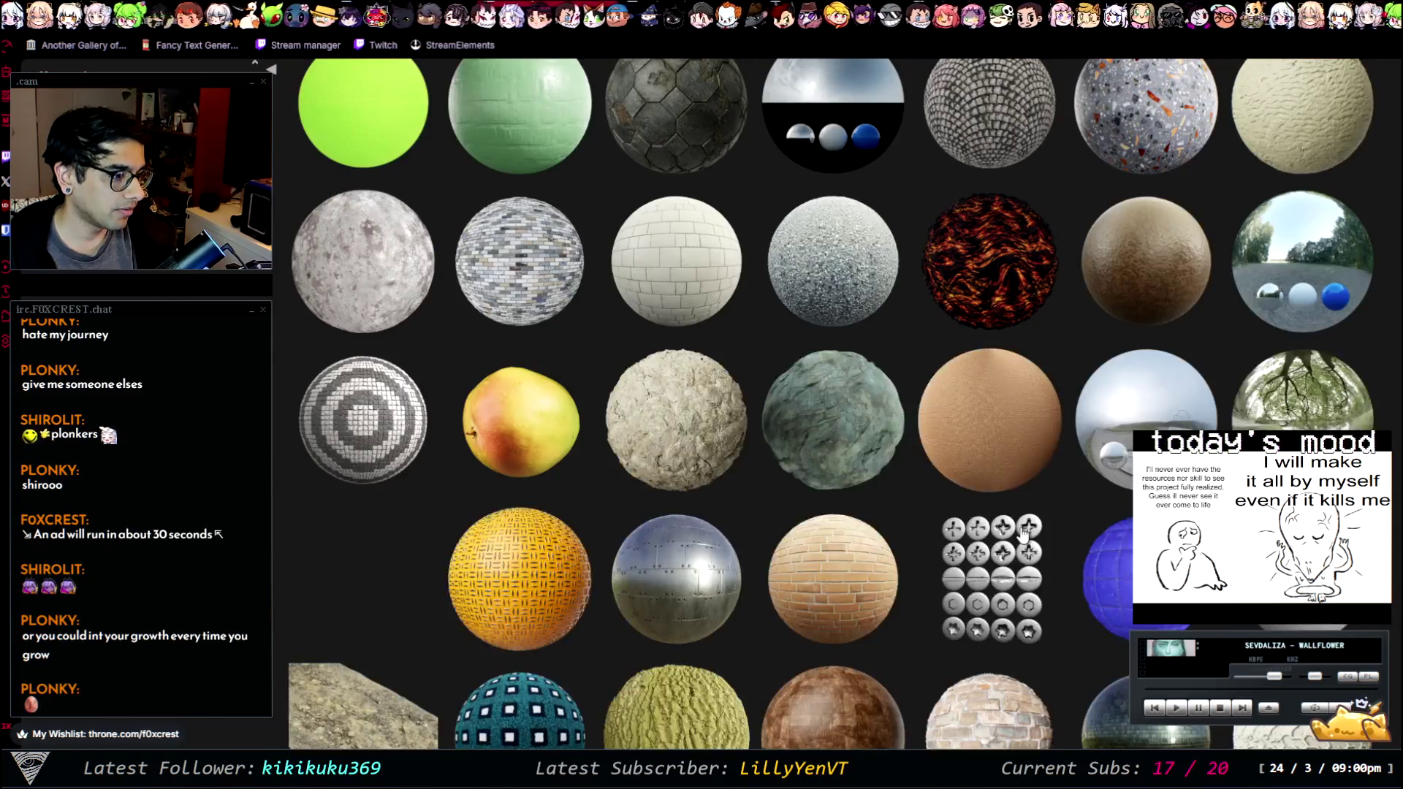
scroll(1023, 500, "down", 8)
scroll(1024, 497, "down", 16)
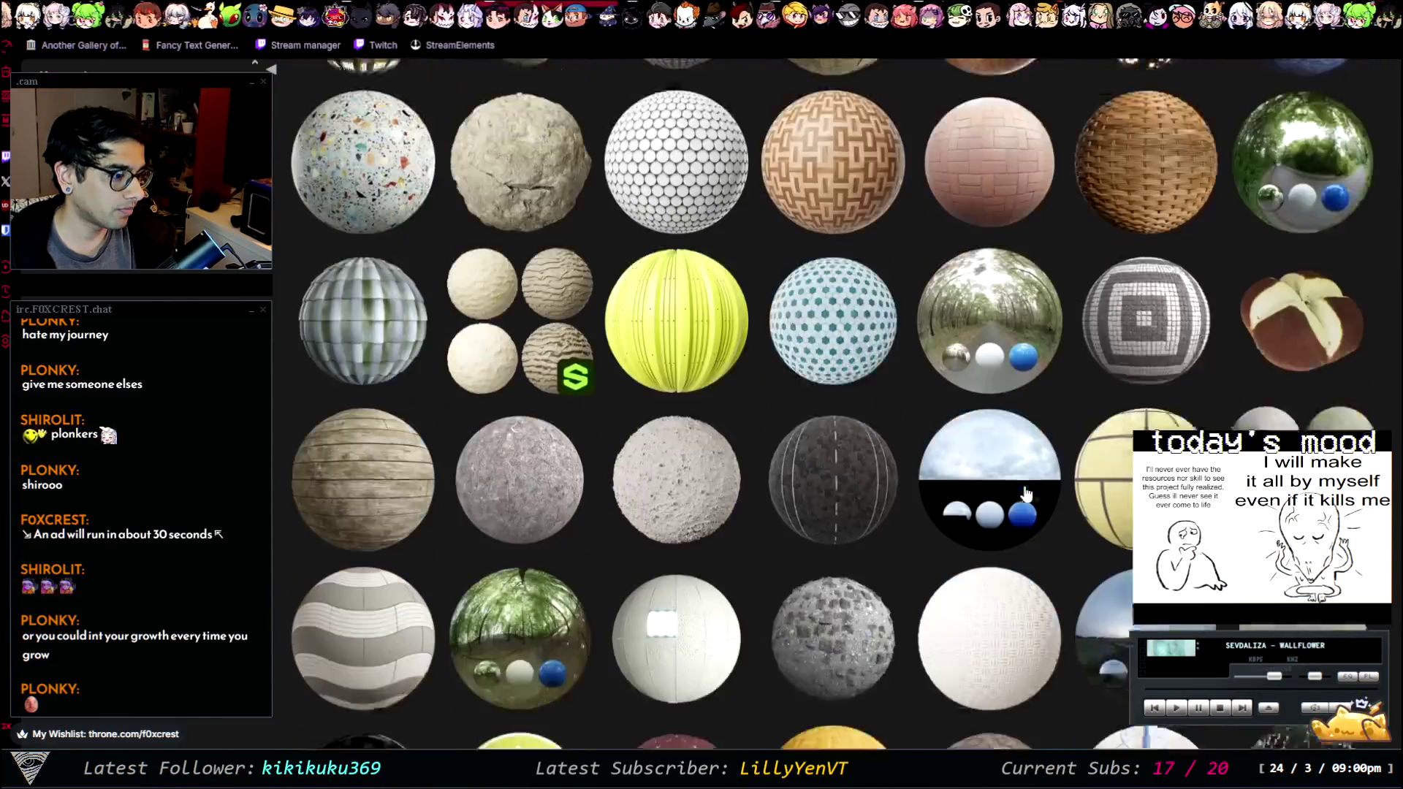
scroll(978, 451, "down", 15)
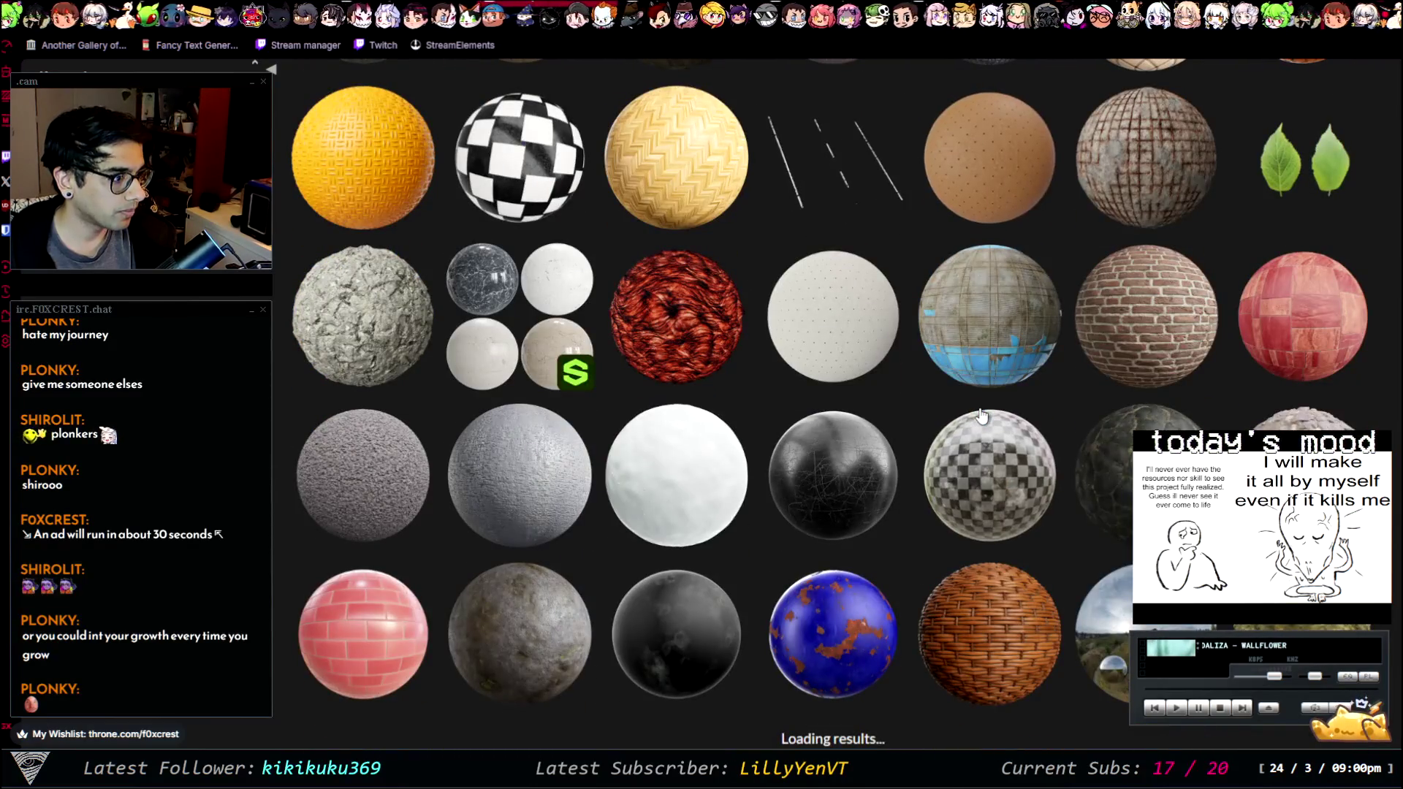
scroll(981, 415, "down", 10)
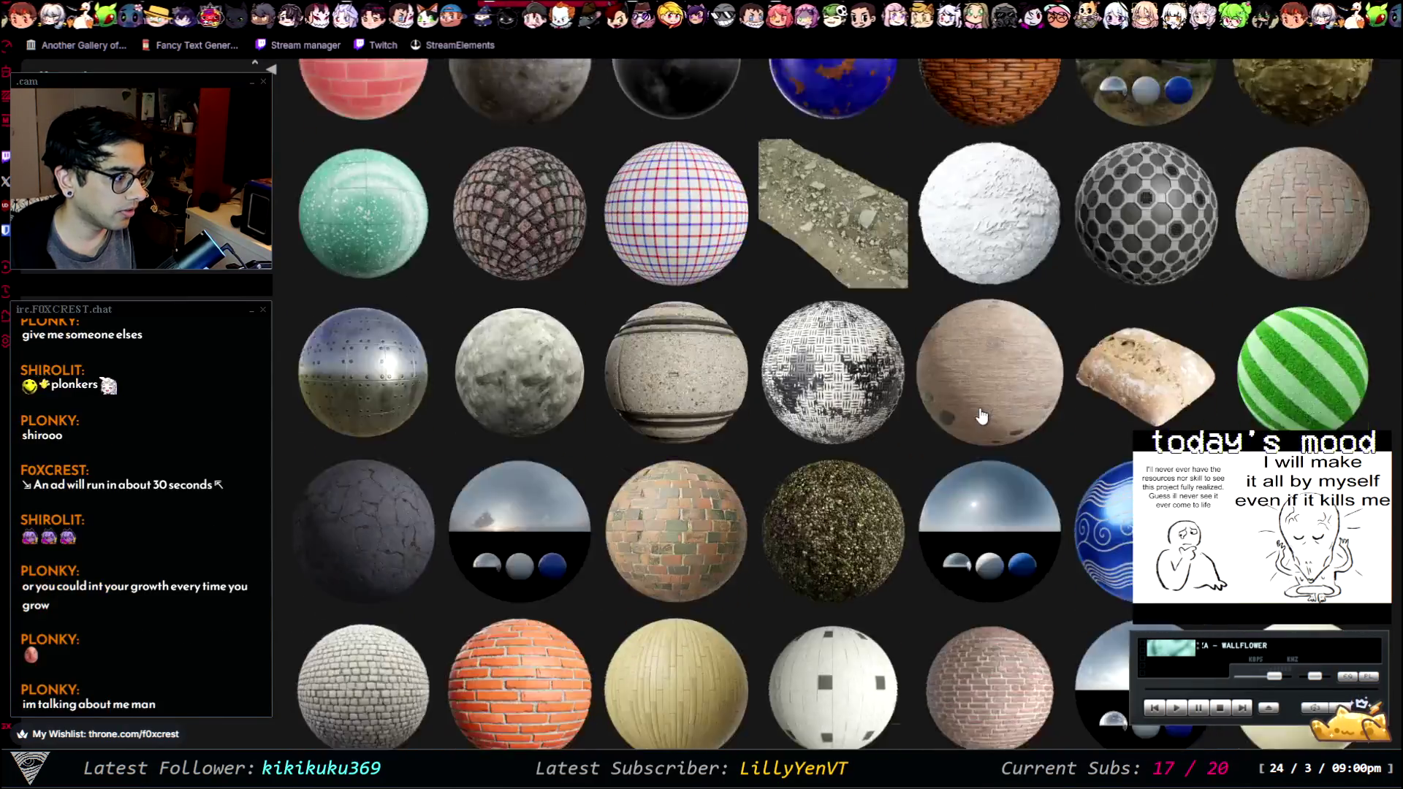
scroll(984, 410, "down", 5)
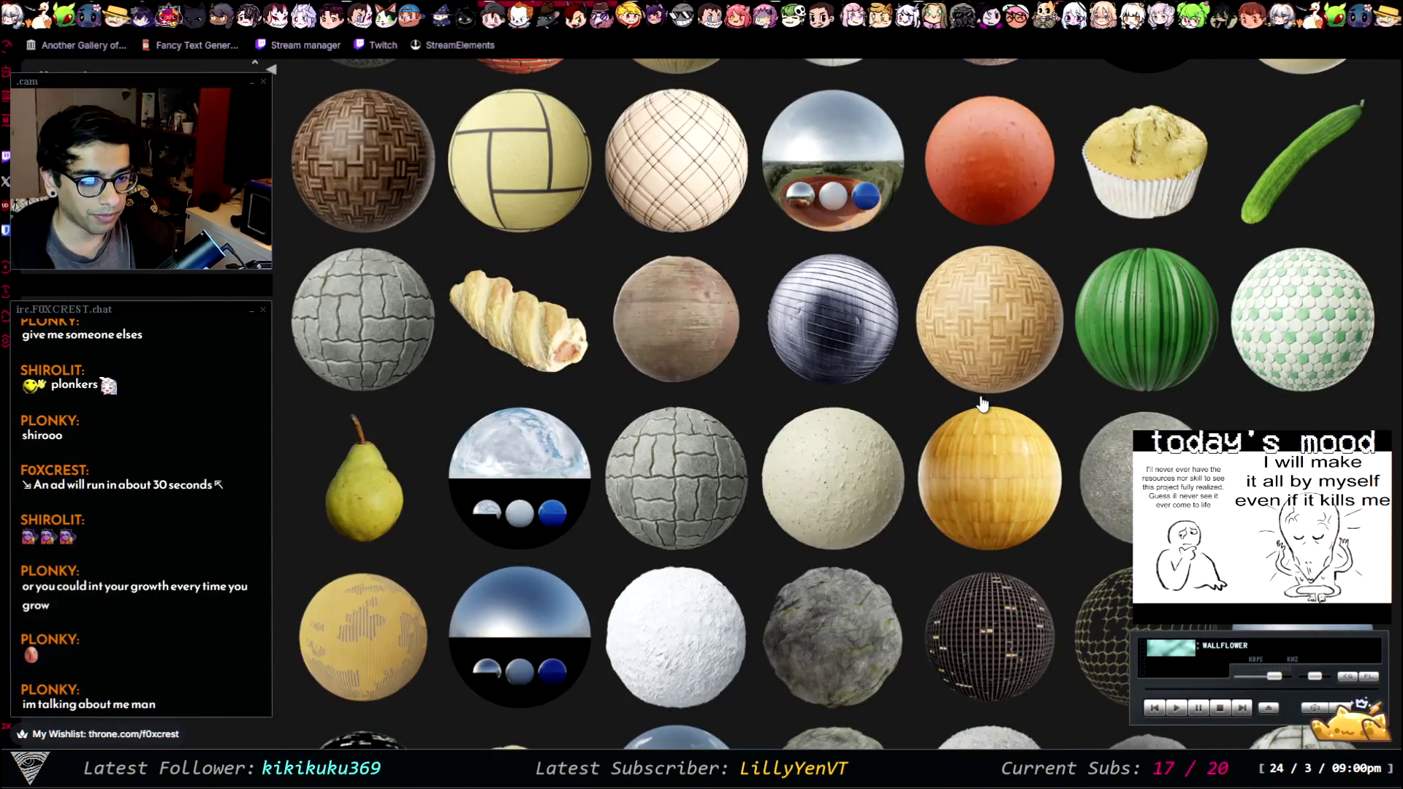
scroll(981, 404, "down", 10)
scroll(967, 415, "down", 8)
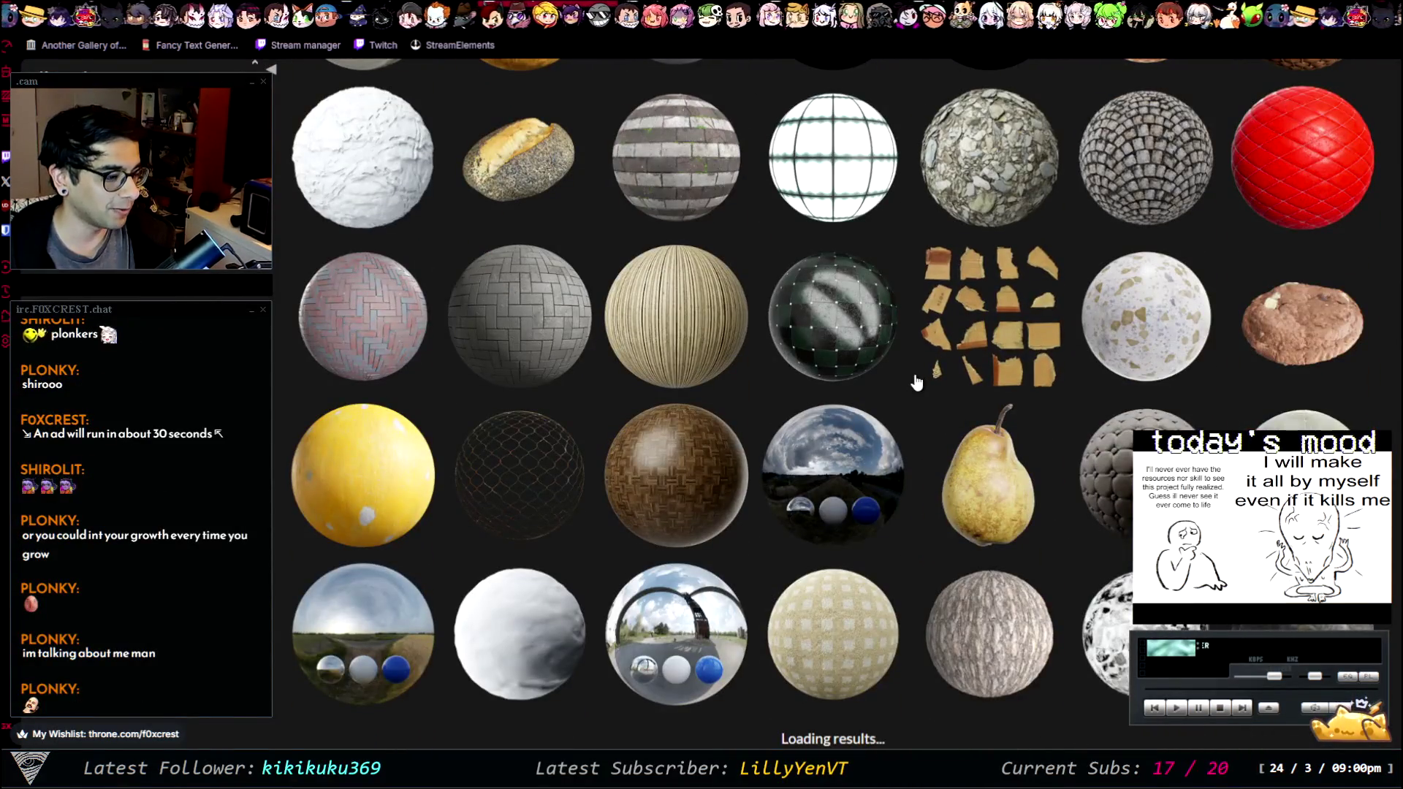
scroll(887, 502, "down", 10)
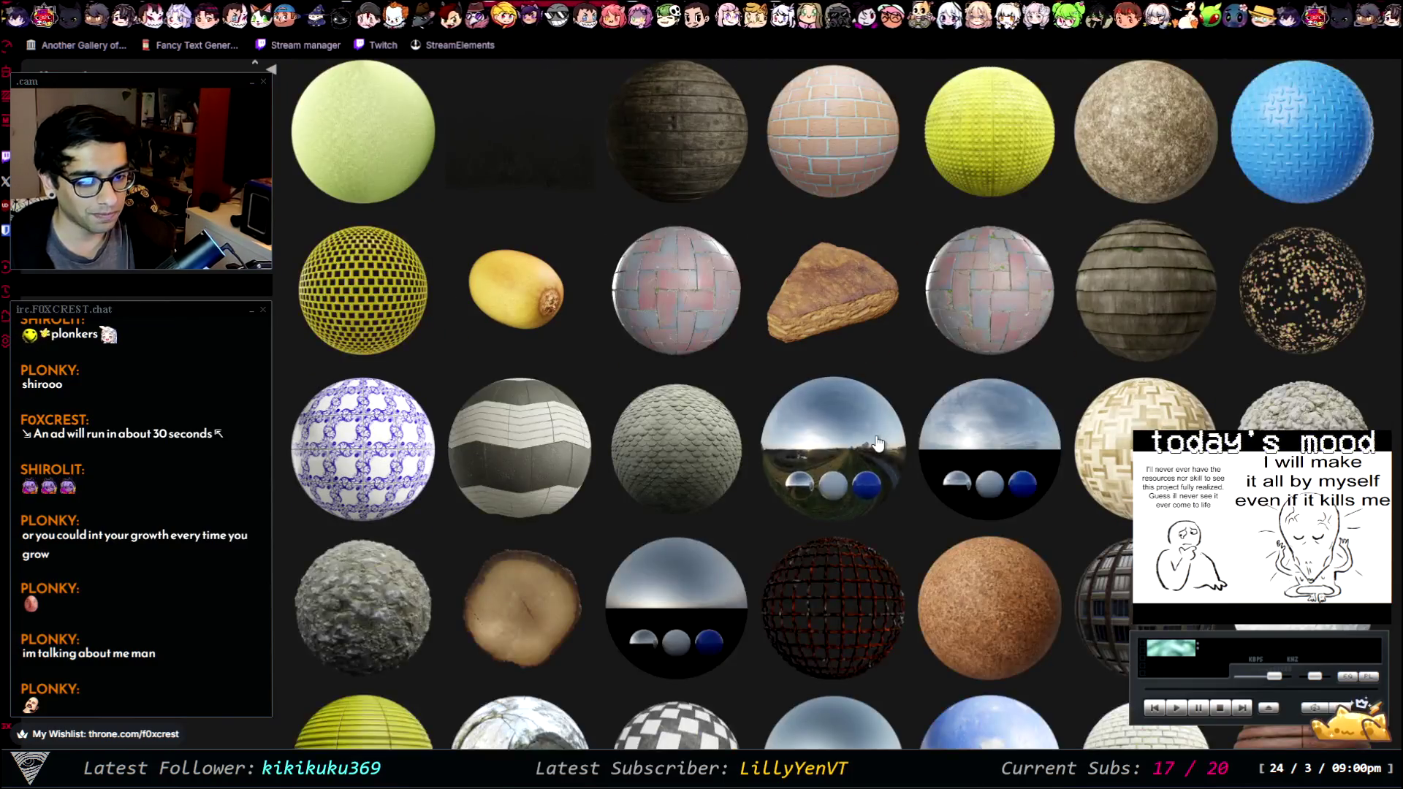
scroll(877, 444, "down", 10)
scroll(840, 430, "down", 10)
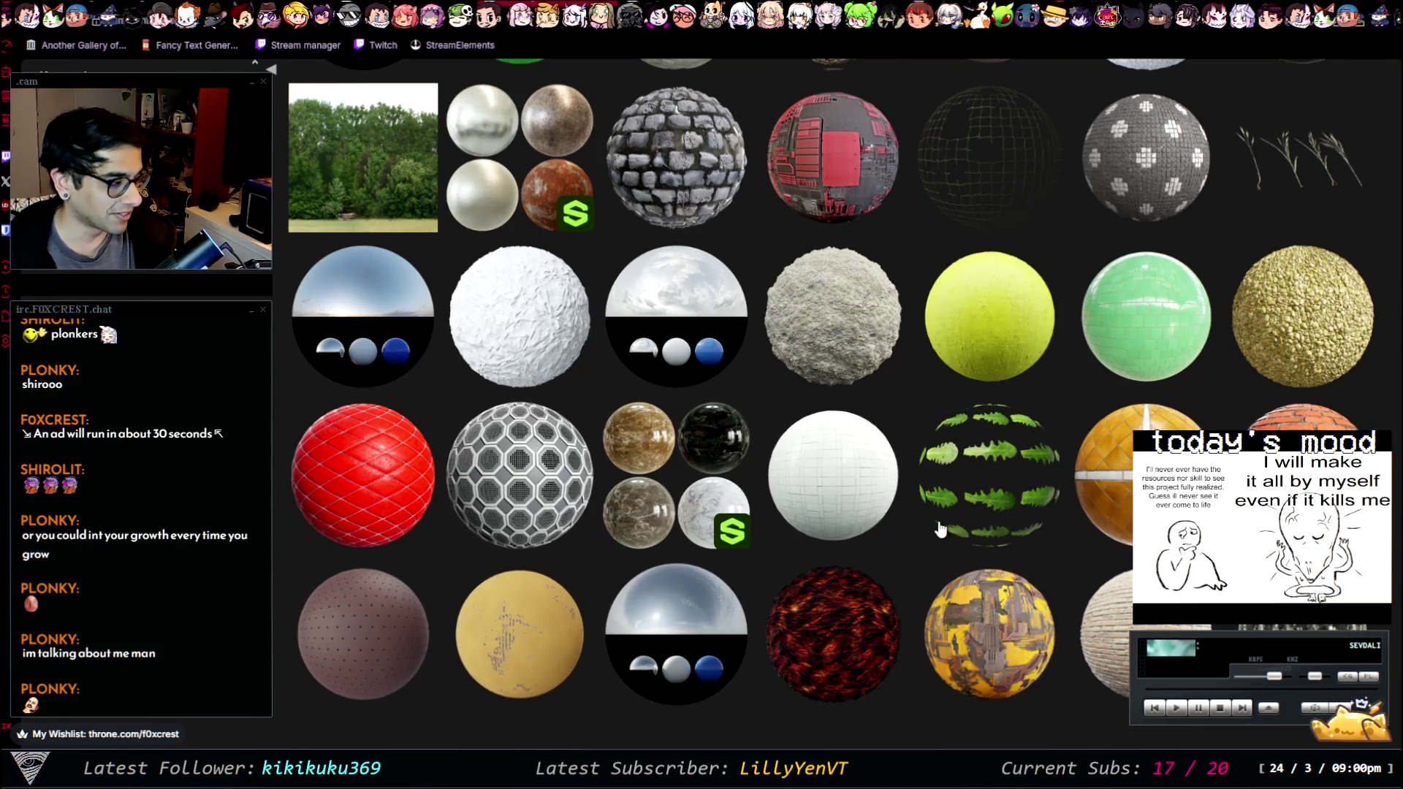
scroll(940, 529, "down", 5)
scroll(997, 462, "down", 3)
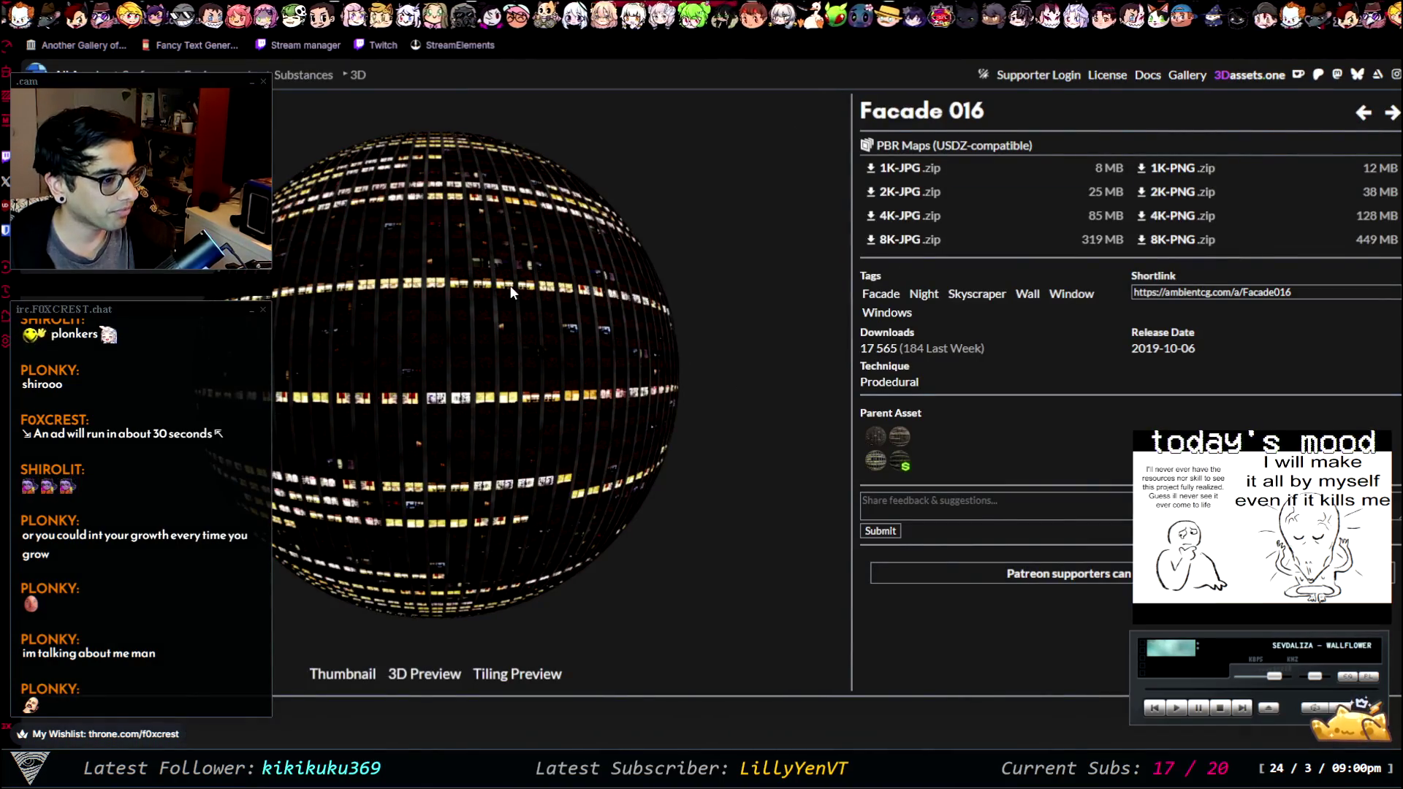
key("alt+Left")
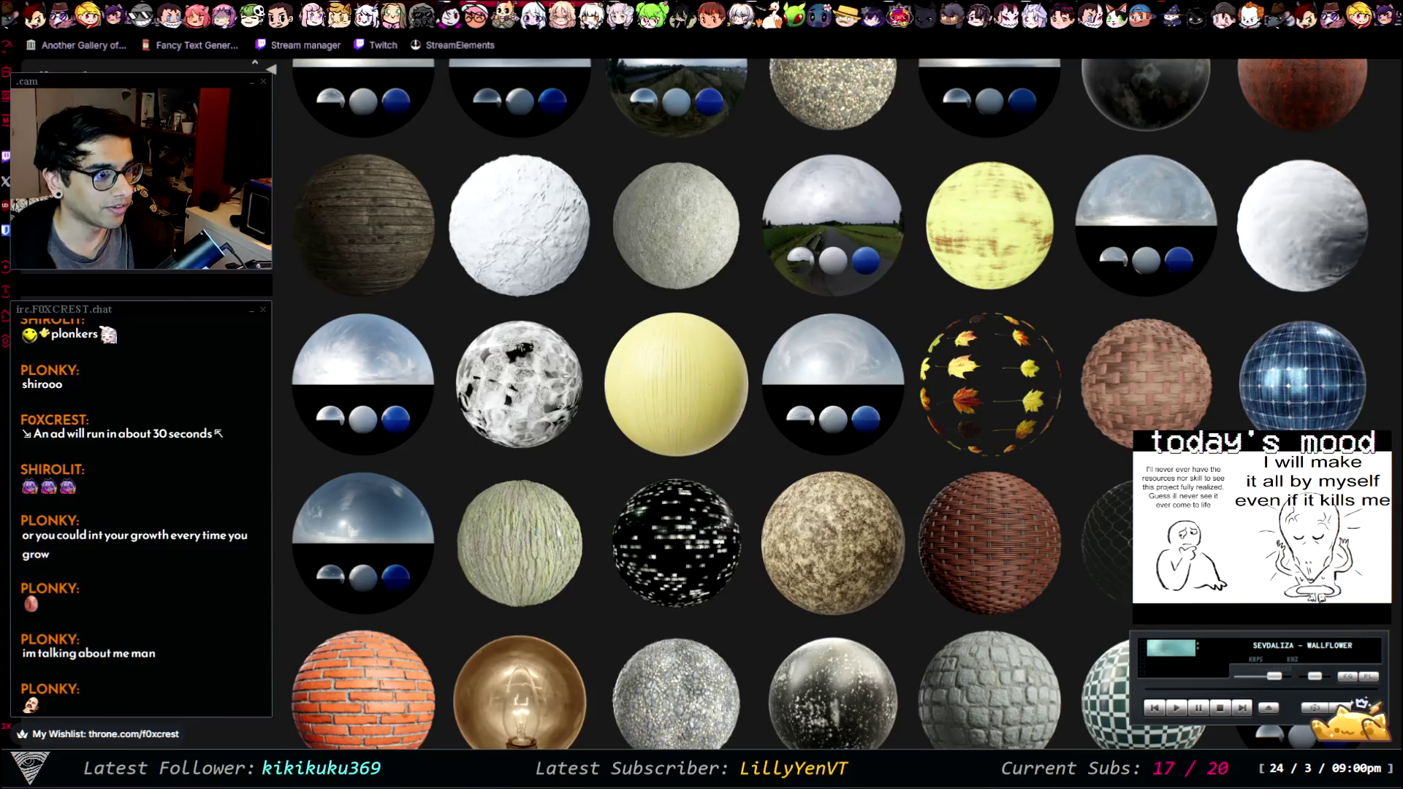
scroll(921, 417, "down", 5)
scroll(950, 435, "down", 4)
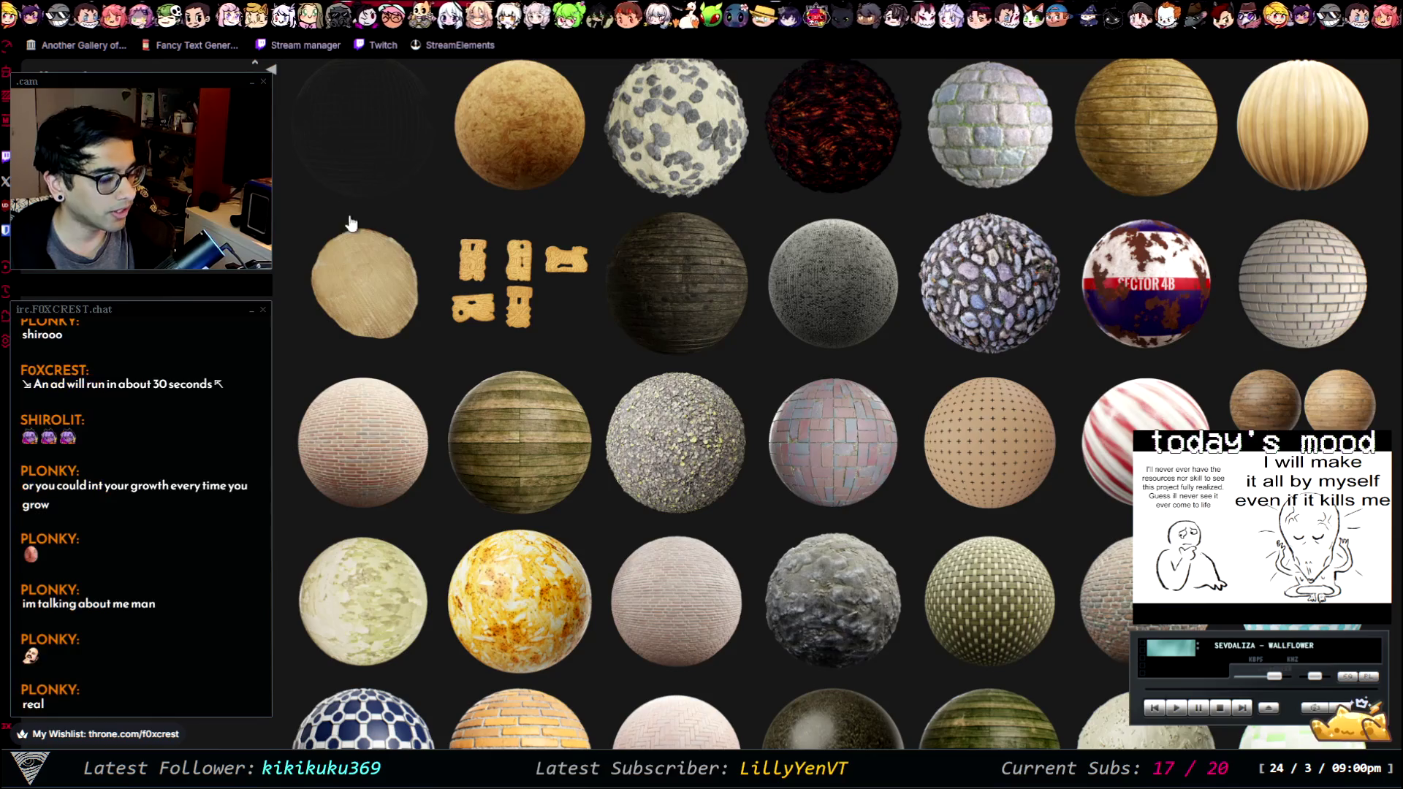
scroll(350, 222, "down", 8)
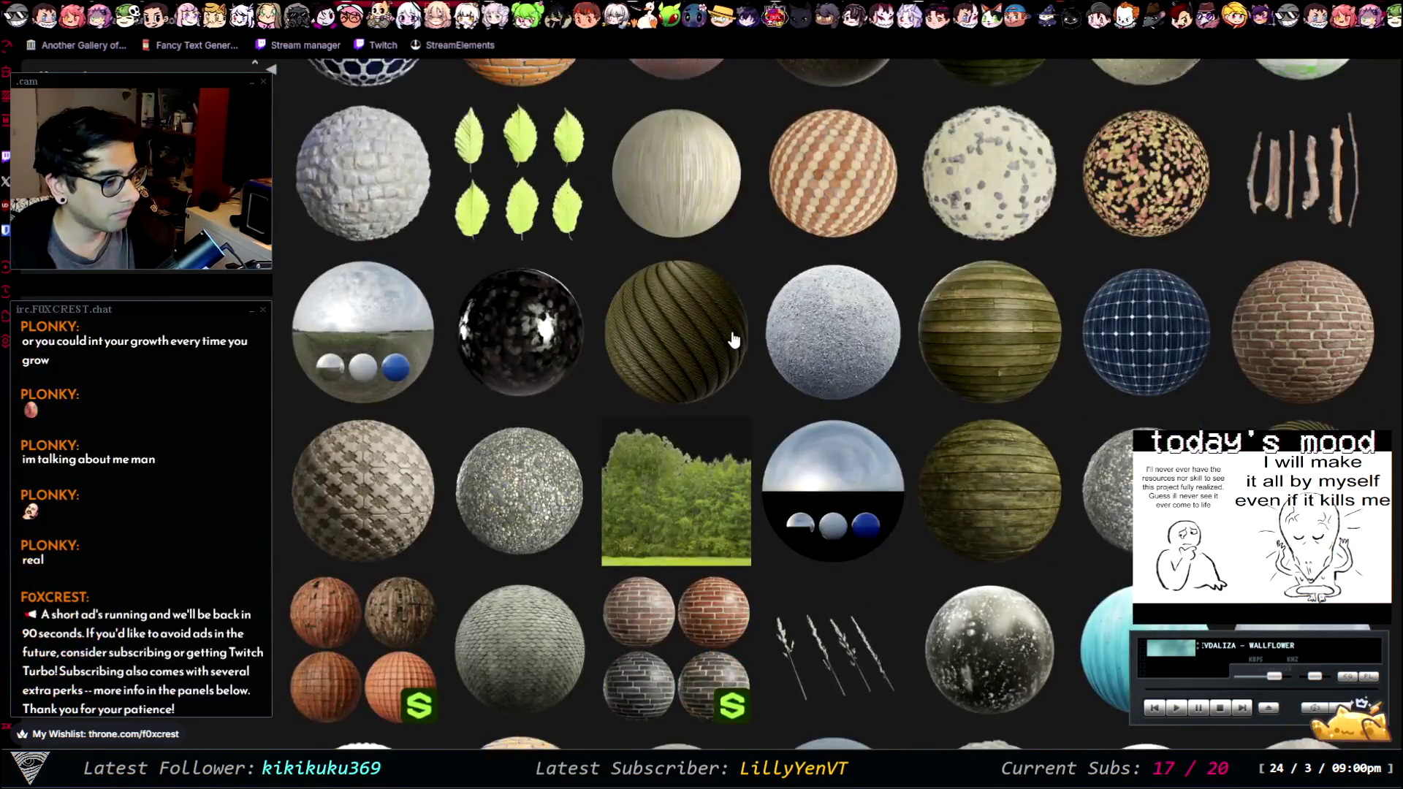
scroll(733, 340, "down", 2)
left_click(658, 183)
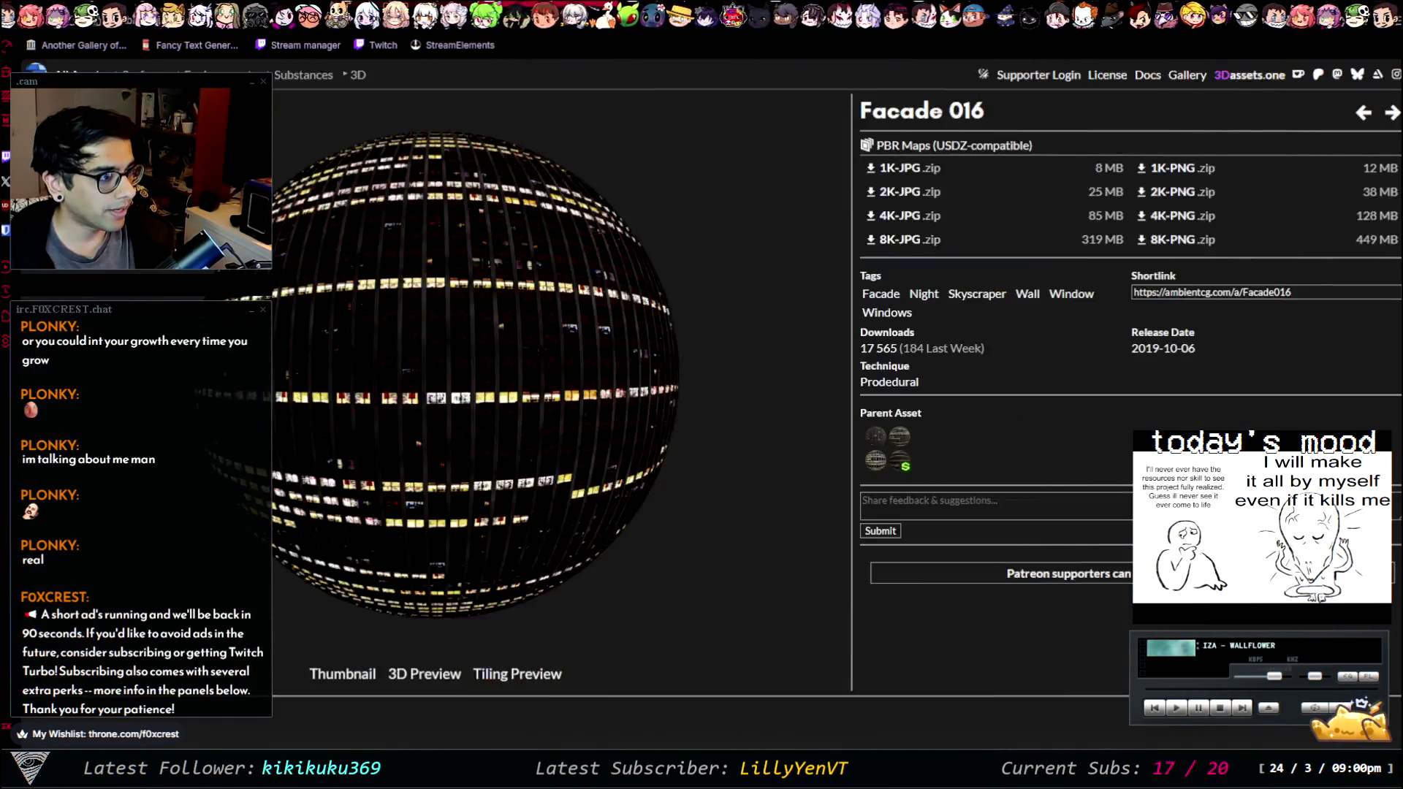
left_click(426, 674)
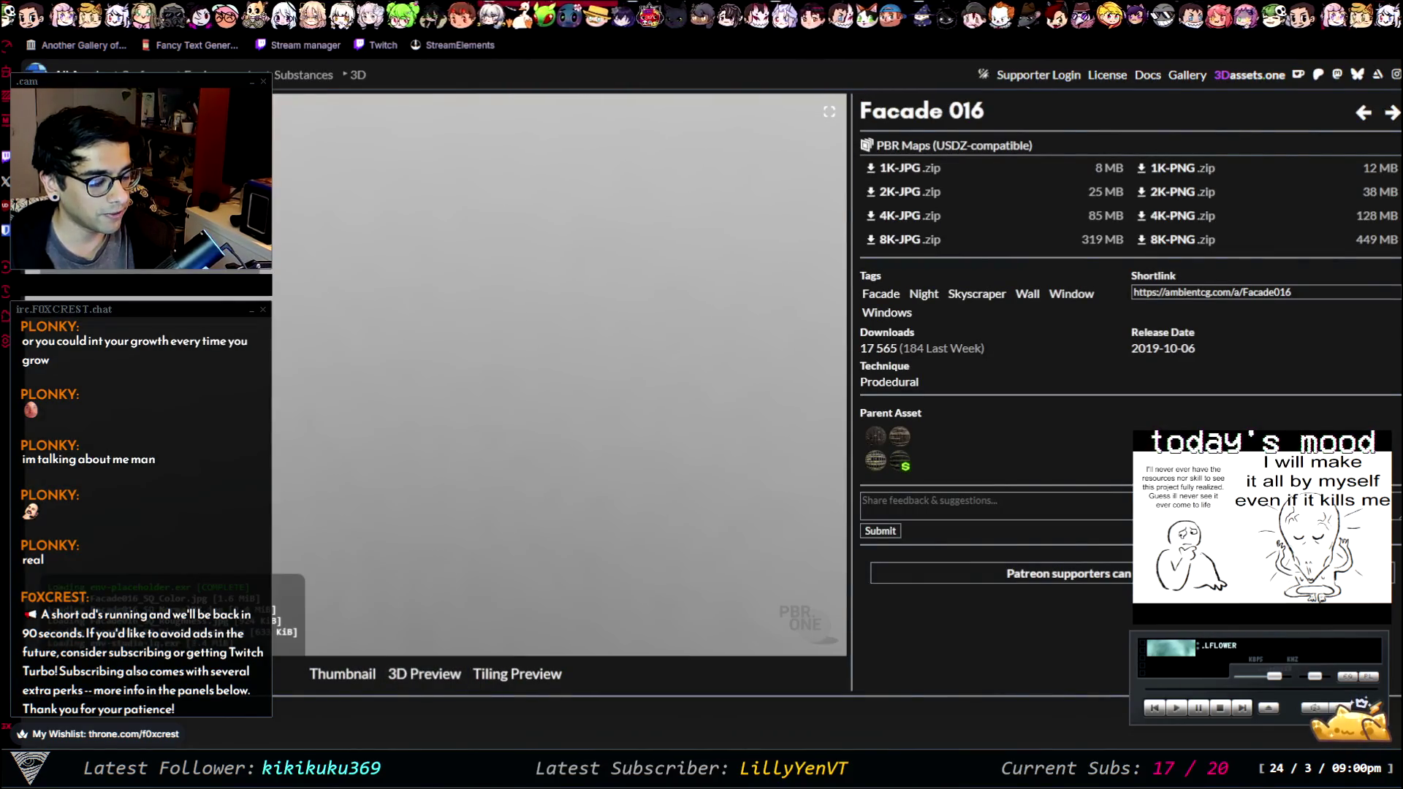
key("Escape")
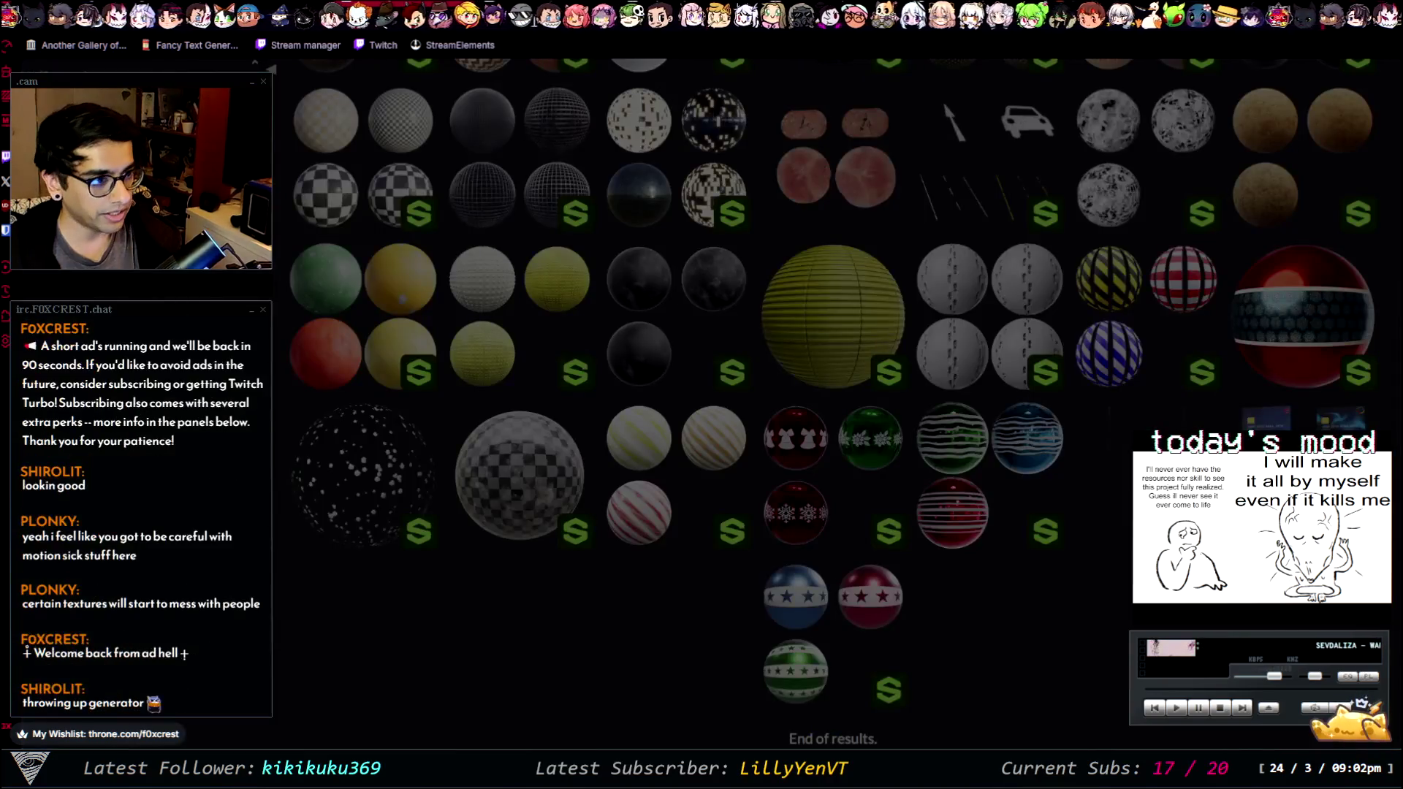
key("alt+Left")
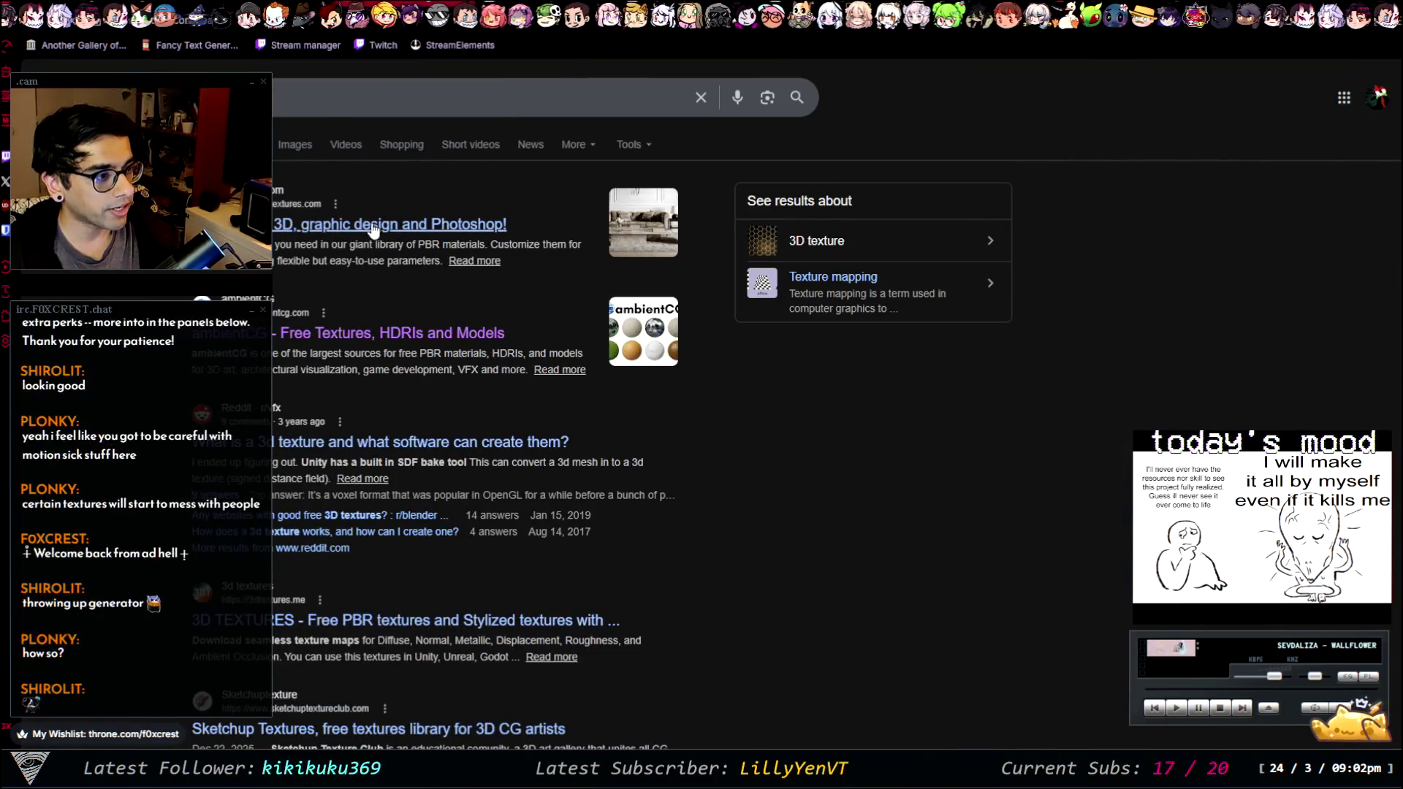
- Open the textures.com result from the Google 3d texture search
left_click(389, 224)
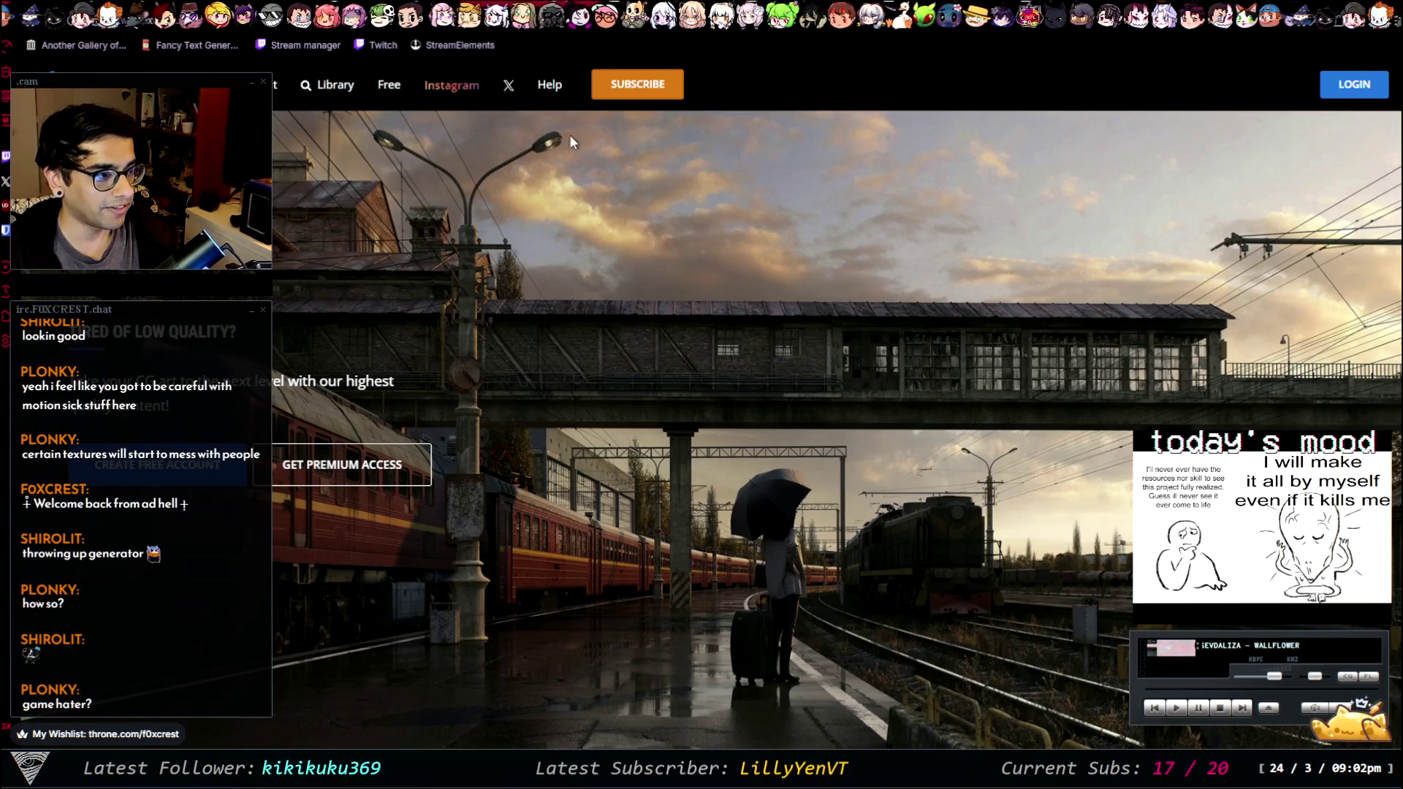
- Open the Textures.com Library, glance at the Grunge category, then scroll the full library grid
left_click(342, 87)
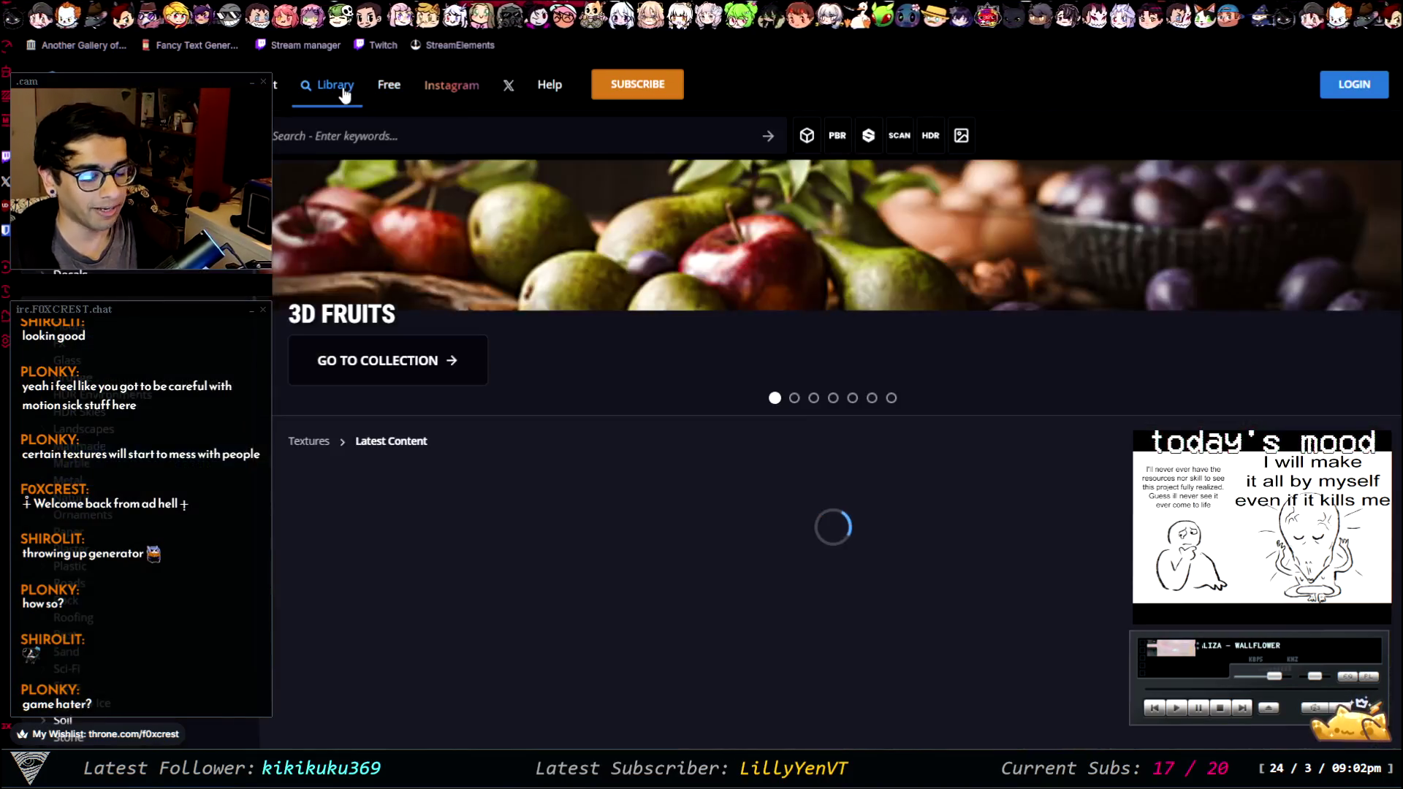
scroll(594, 483, "down", 5)
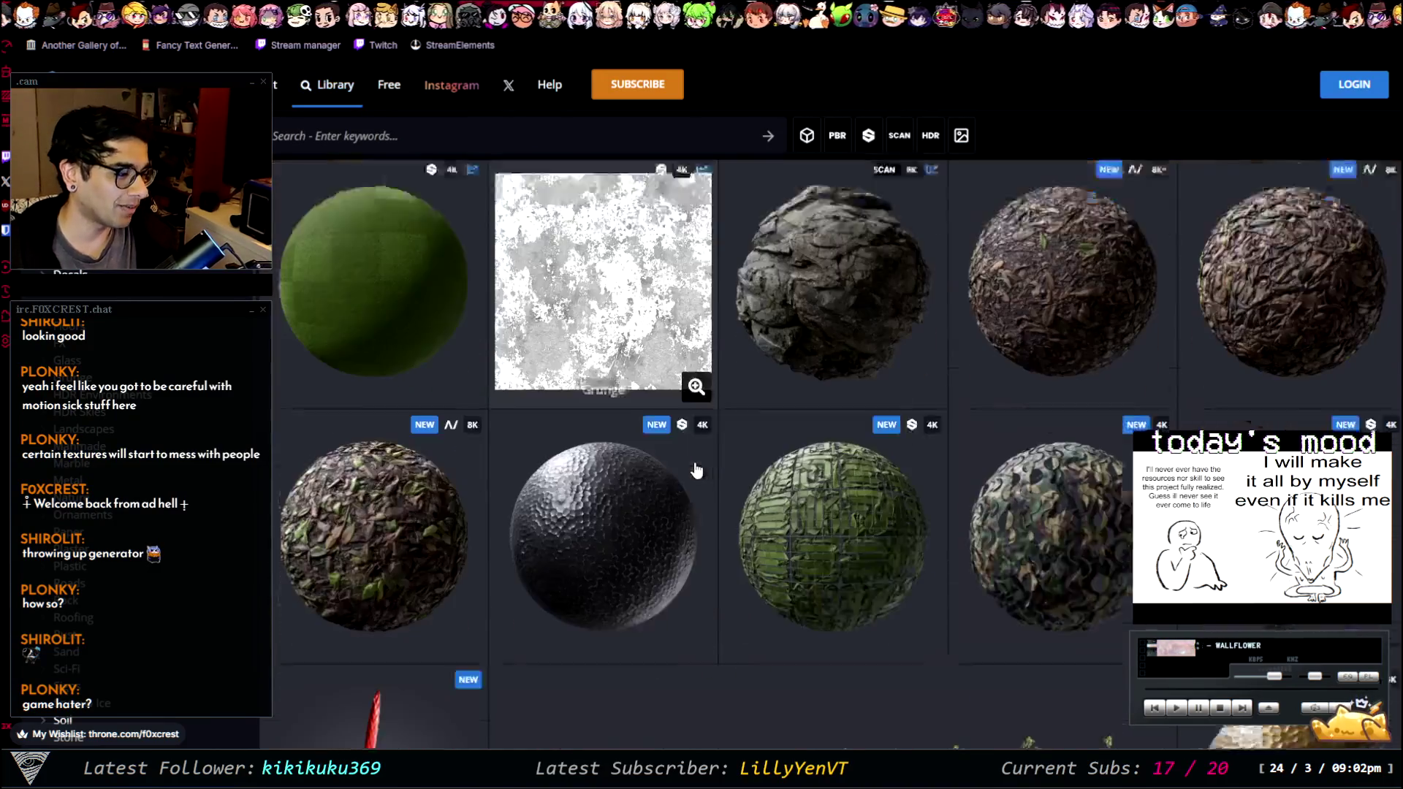
left_click(73, 377)
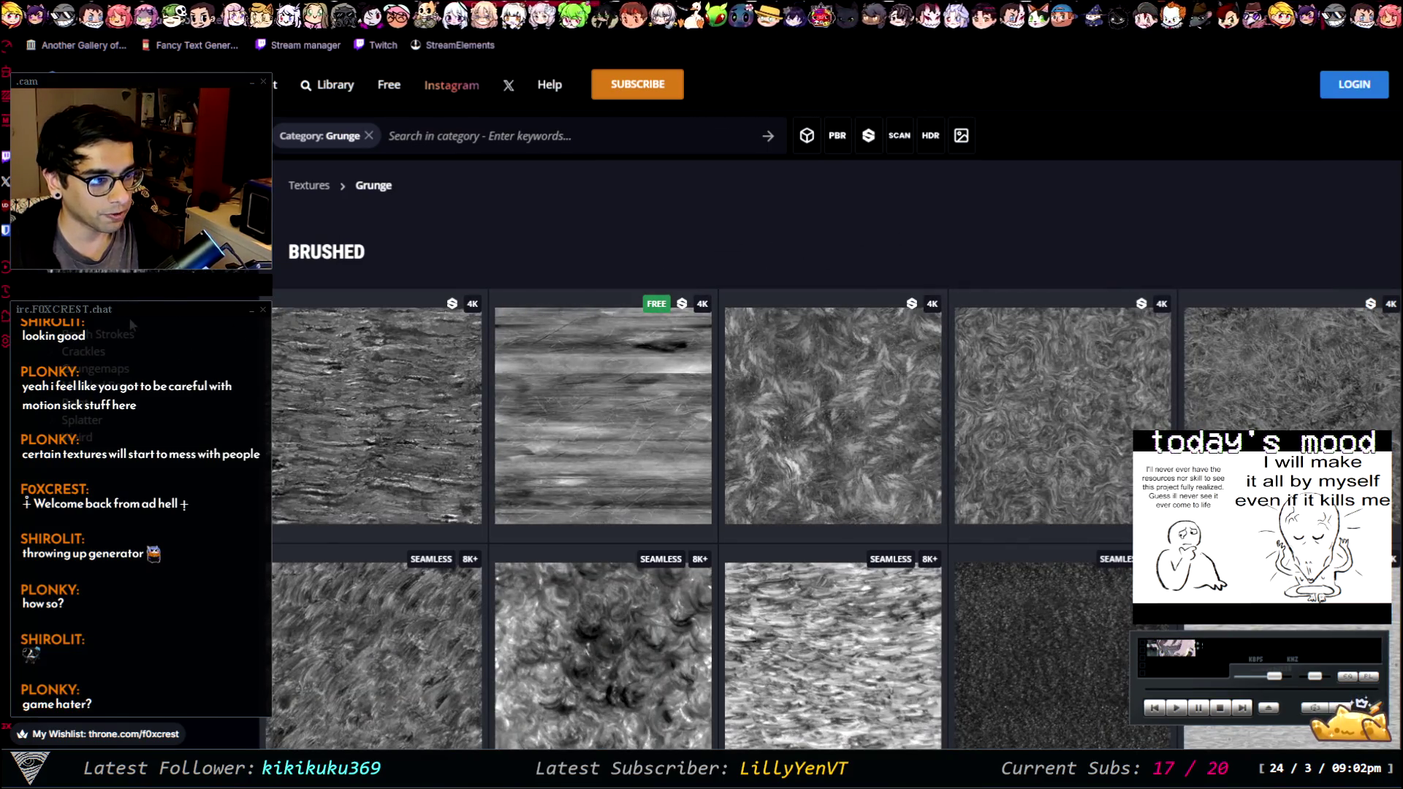
key("alt+Left")
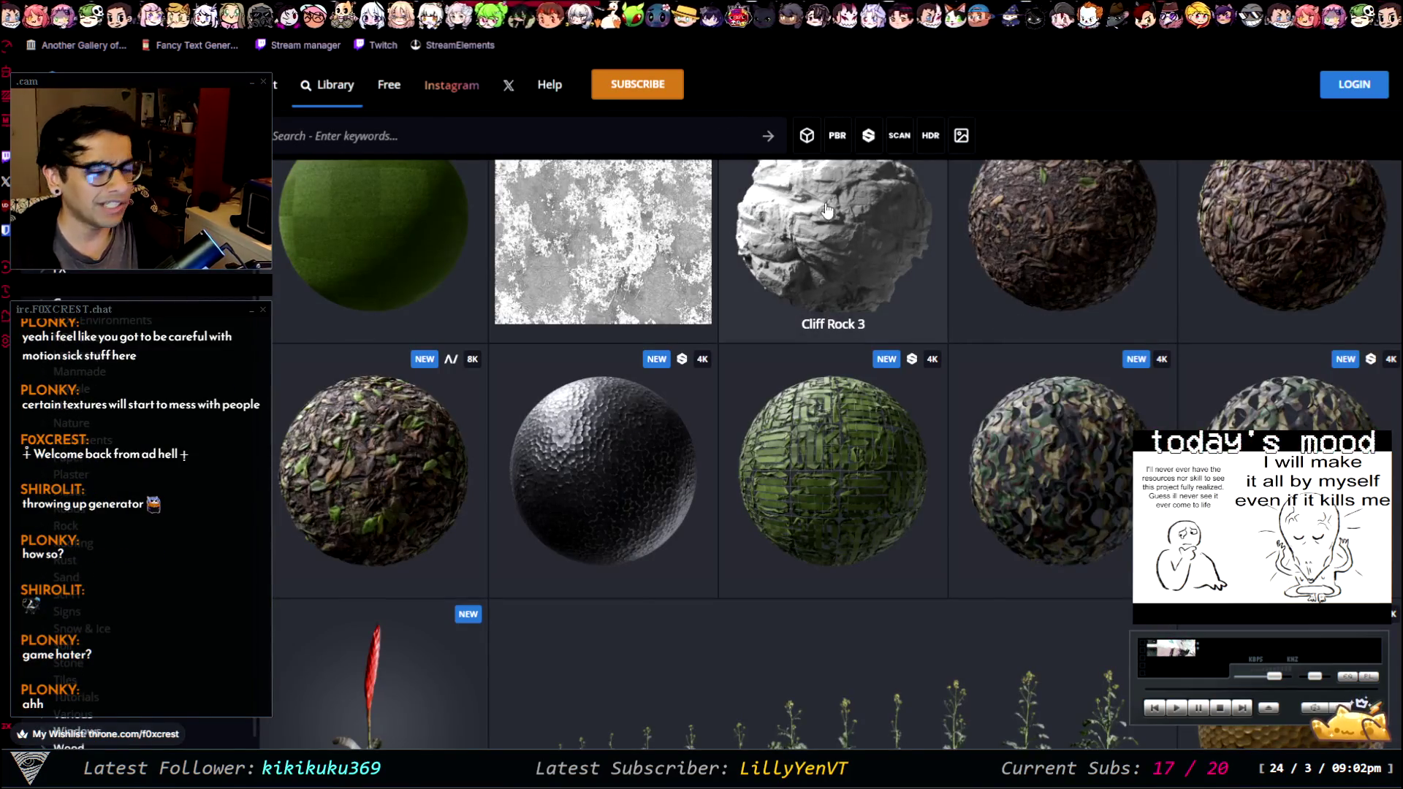
scroll(833, 453, "down", 15)
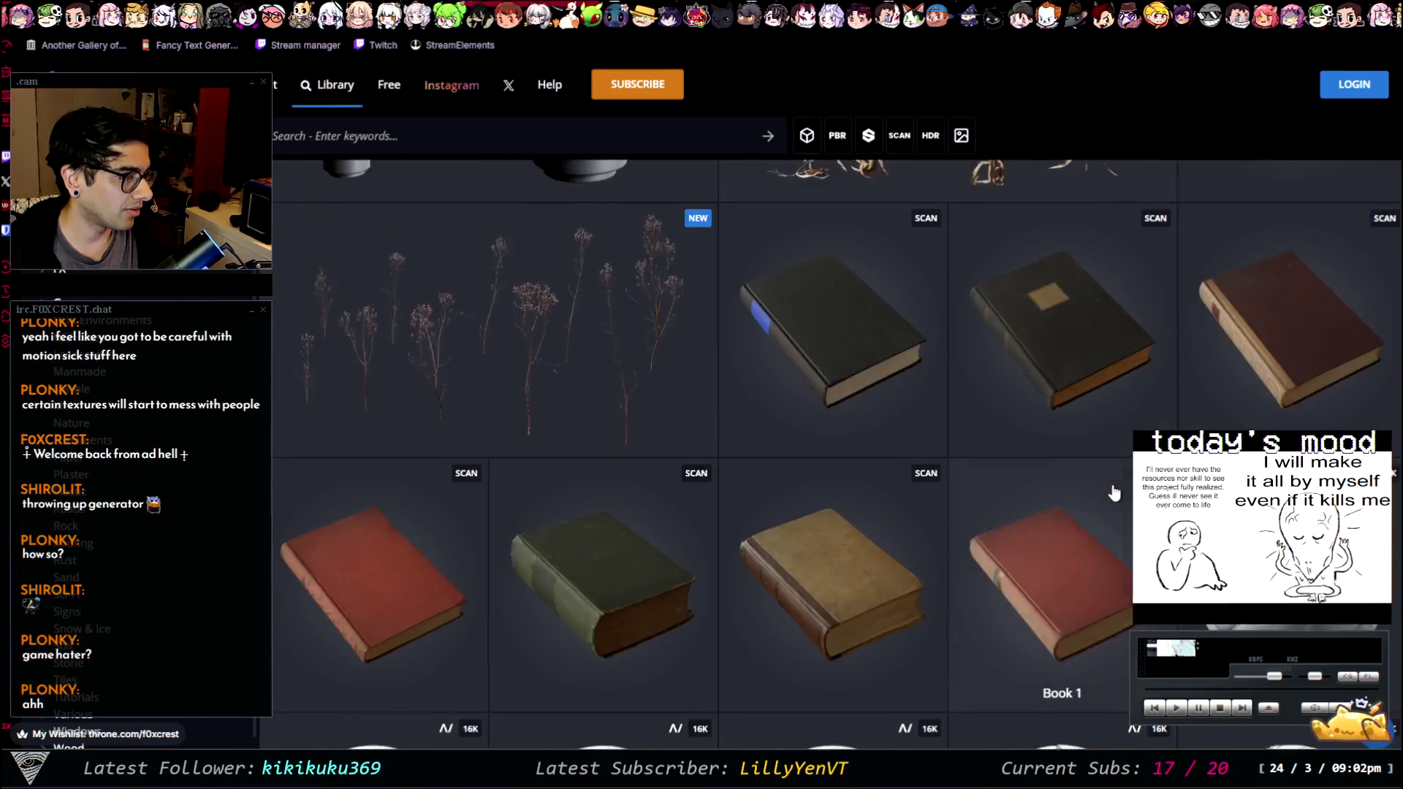
scroll(1114, 494, "down", 15)
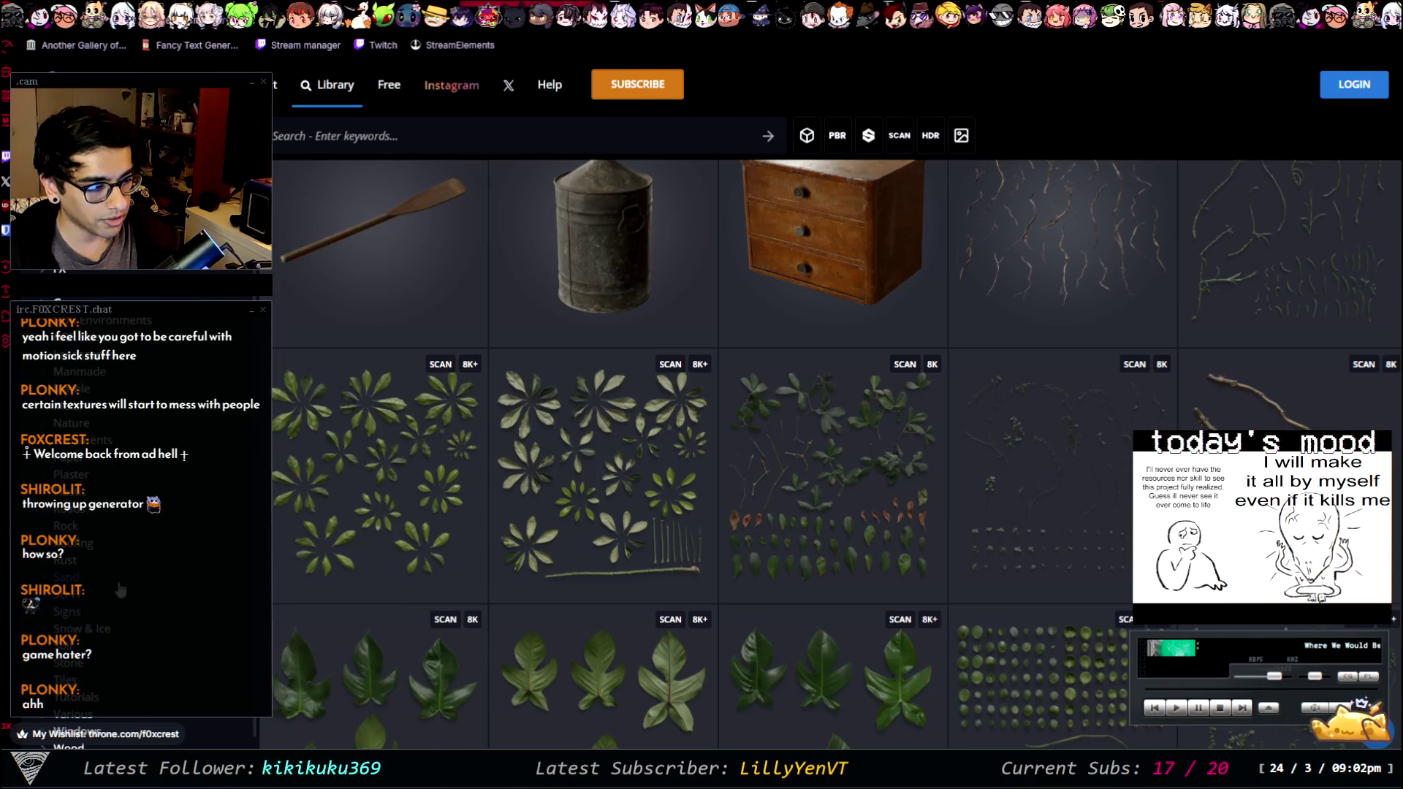
- Browse the Rust texture category, then return to the full texture library
left_click(130, 563)
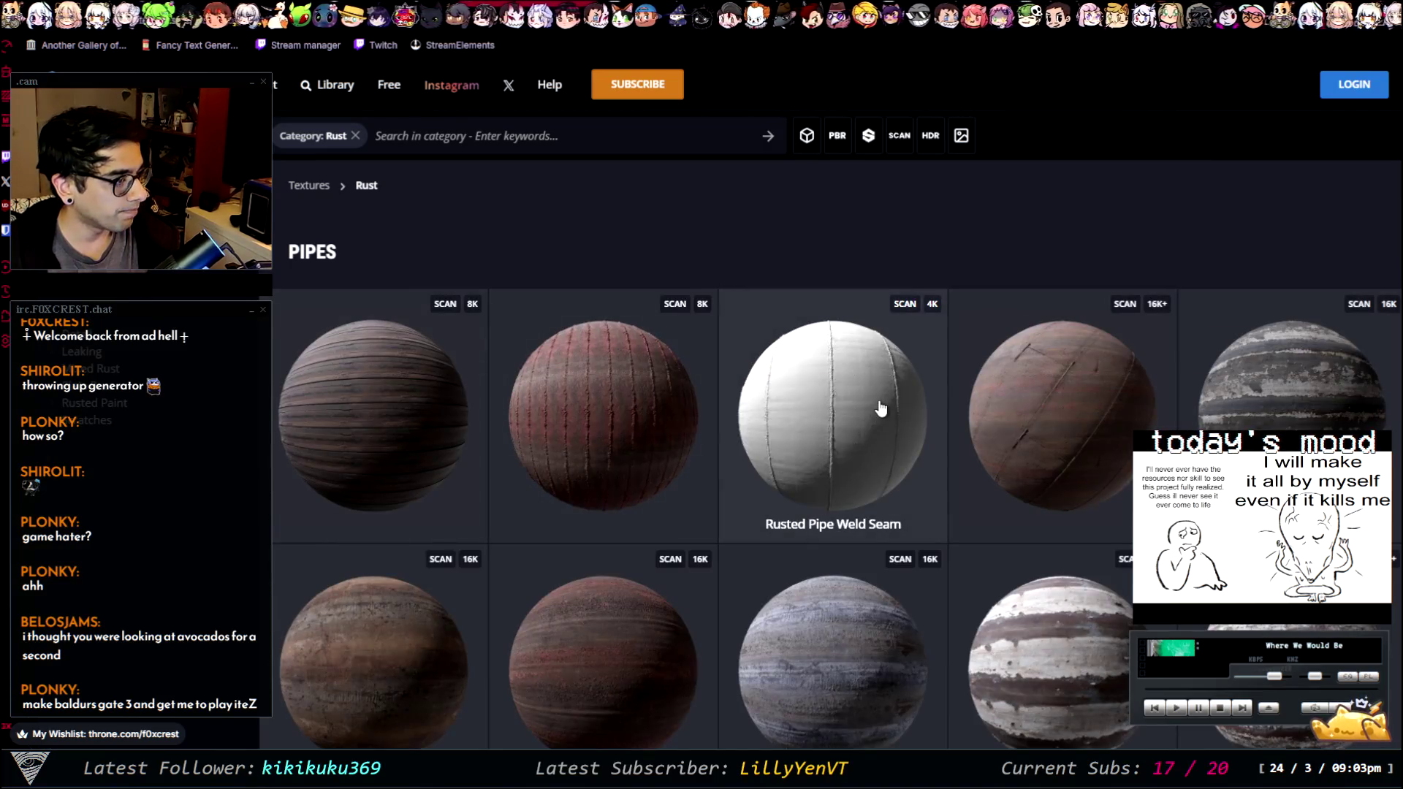
scroll(884, 408, "down", 2)
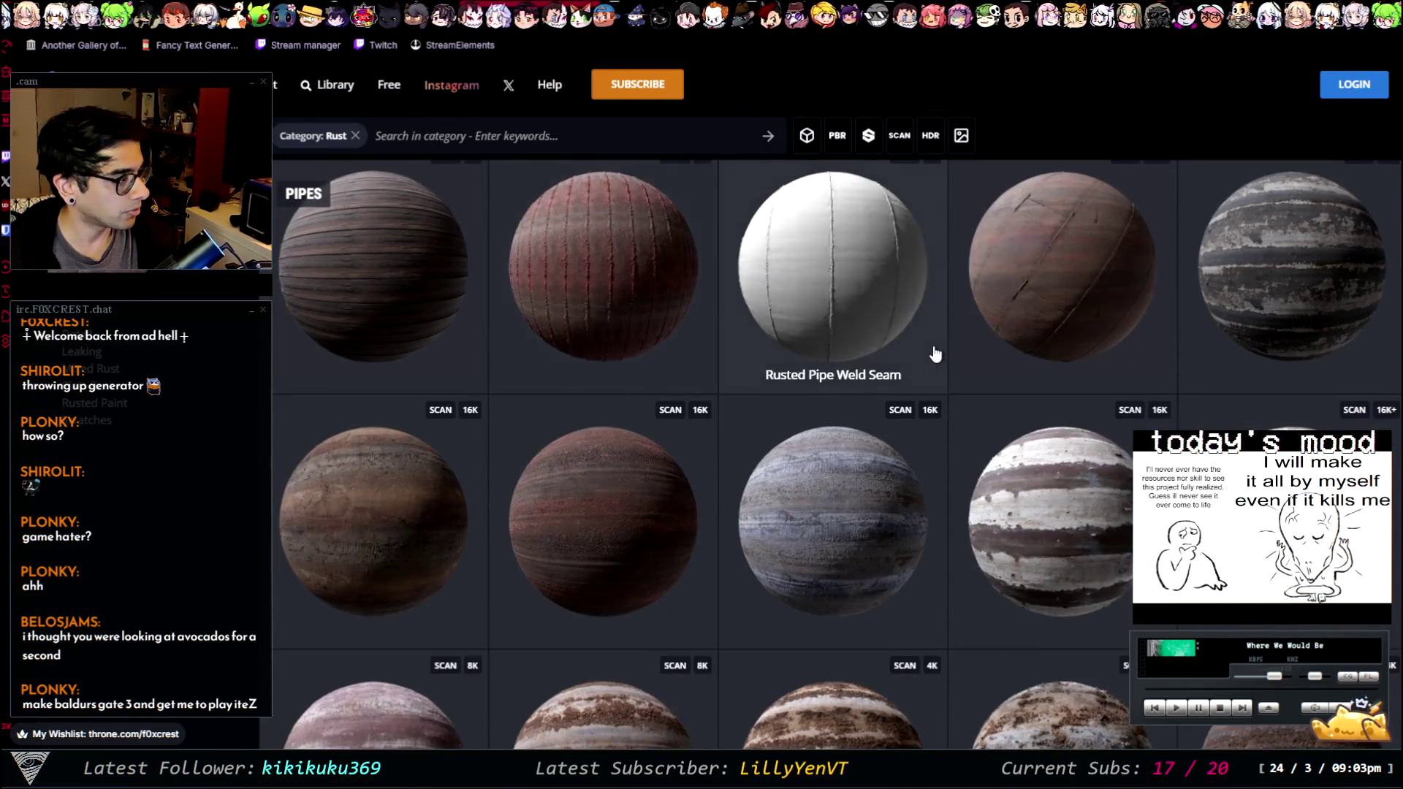
scroll(933, 353, "down", 5)
scroll(1074, 397, "down", 5)
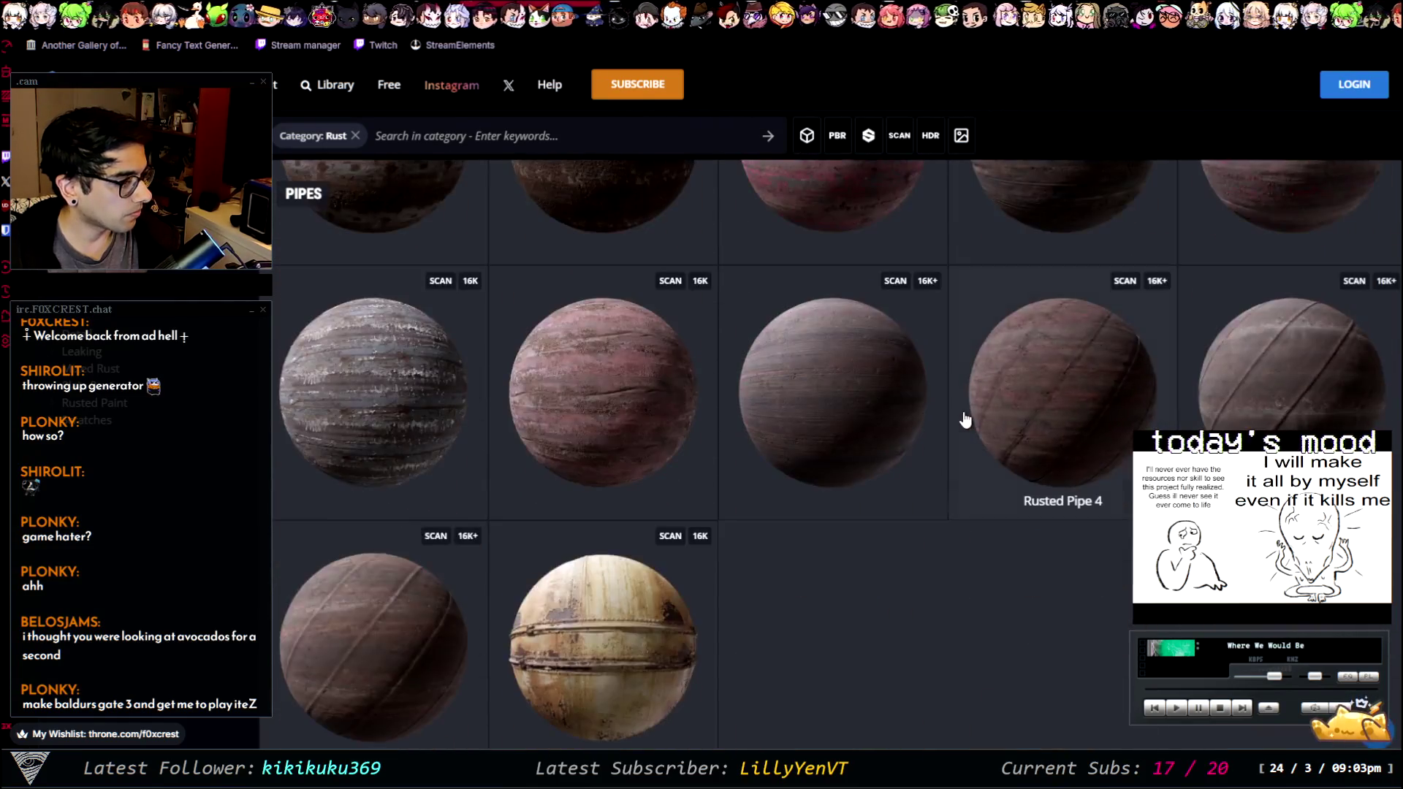
scroll(821, 533, "up", 10)
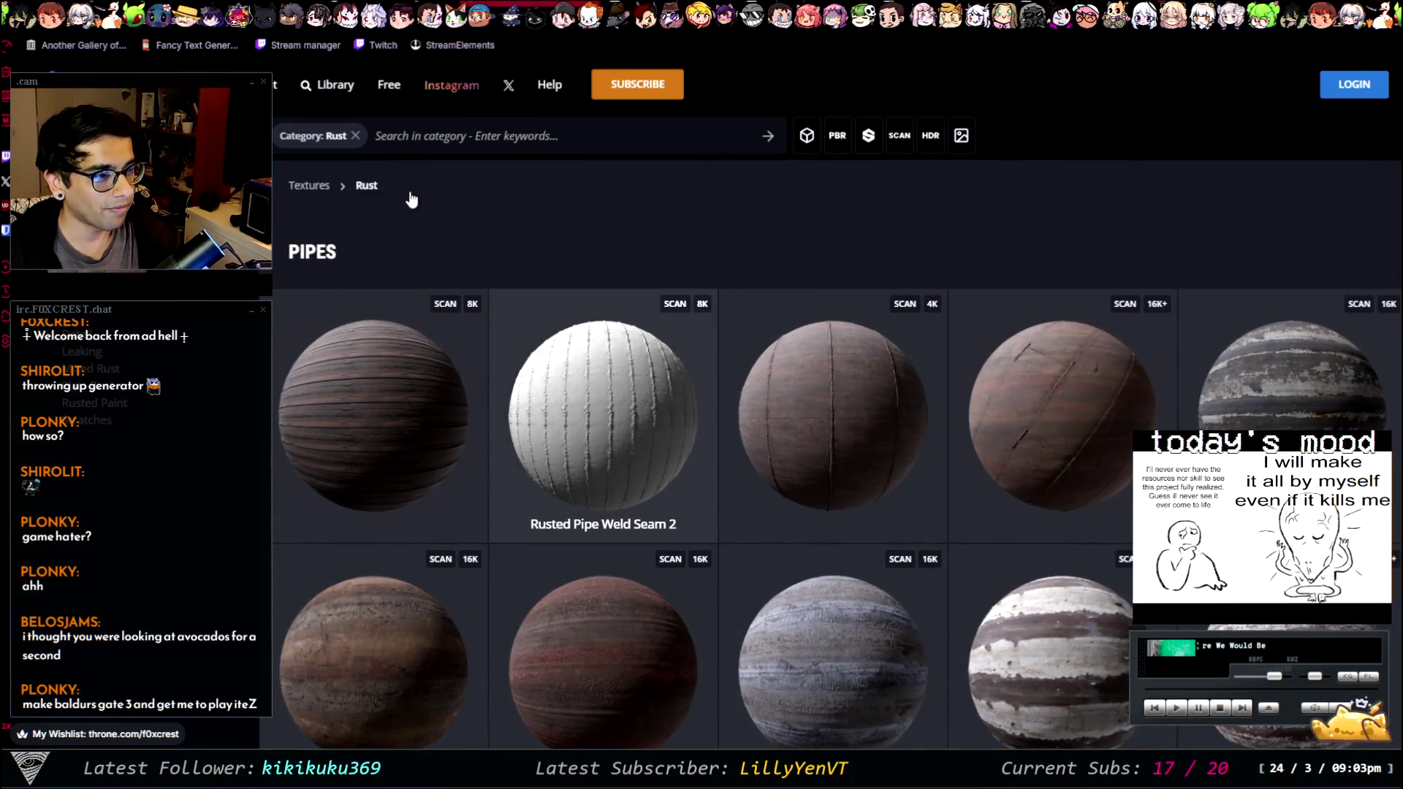
left_click(411, 194)
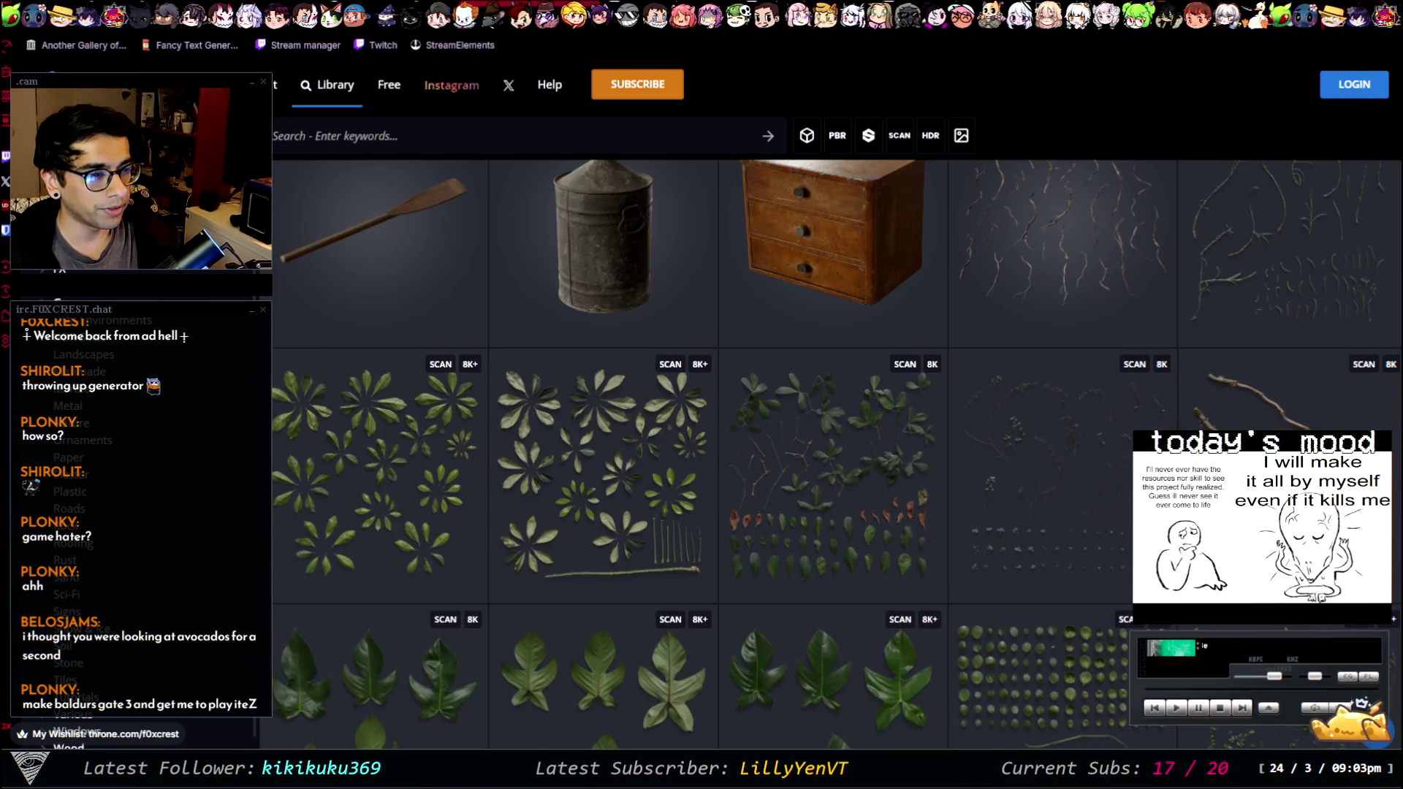
- Scroll the Buildings High Rise textures and remove the Category: Buildings search filter
scroll(854, 258, "down", 2)
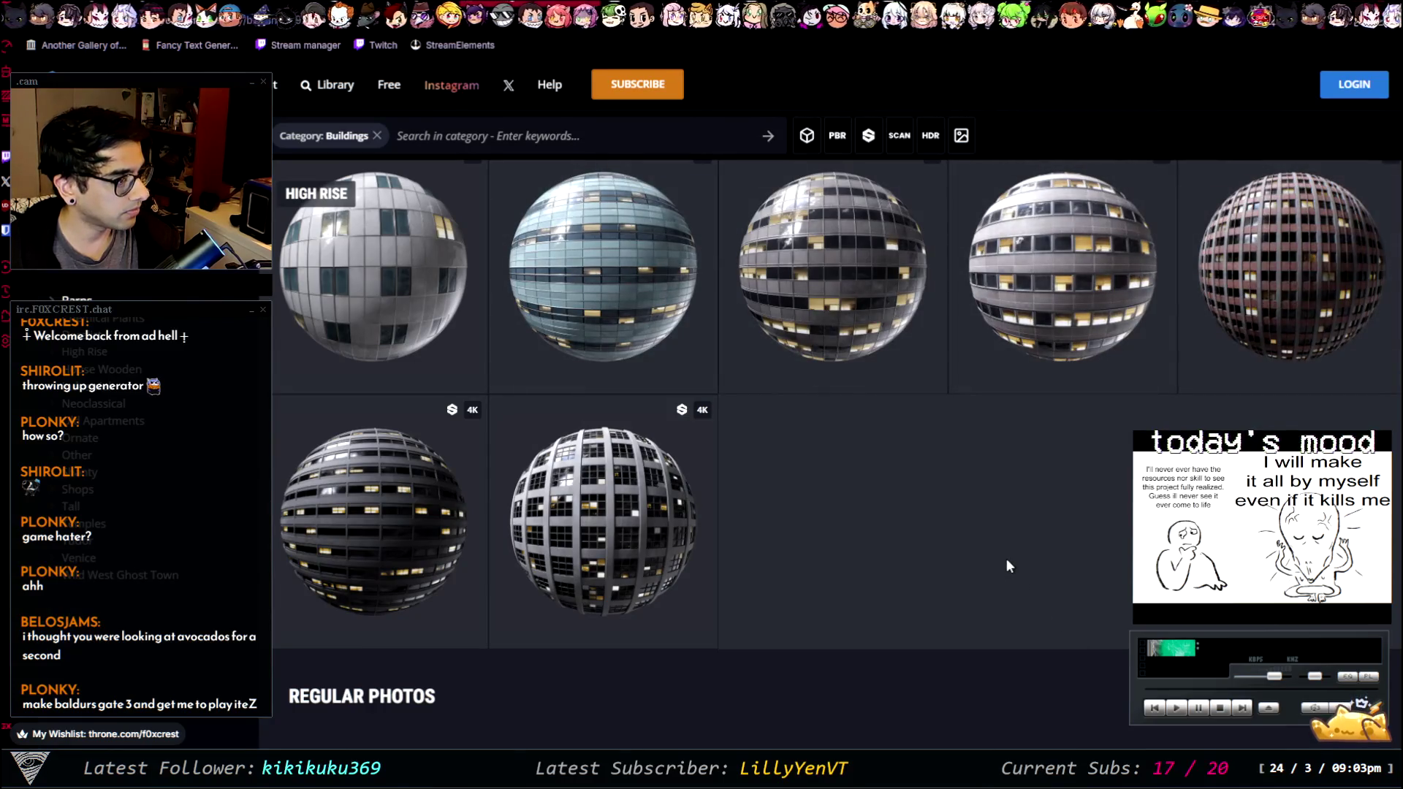
scroll(1019, 472, "up", 2)
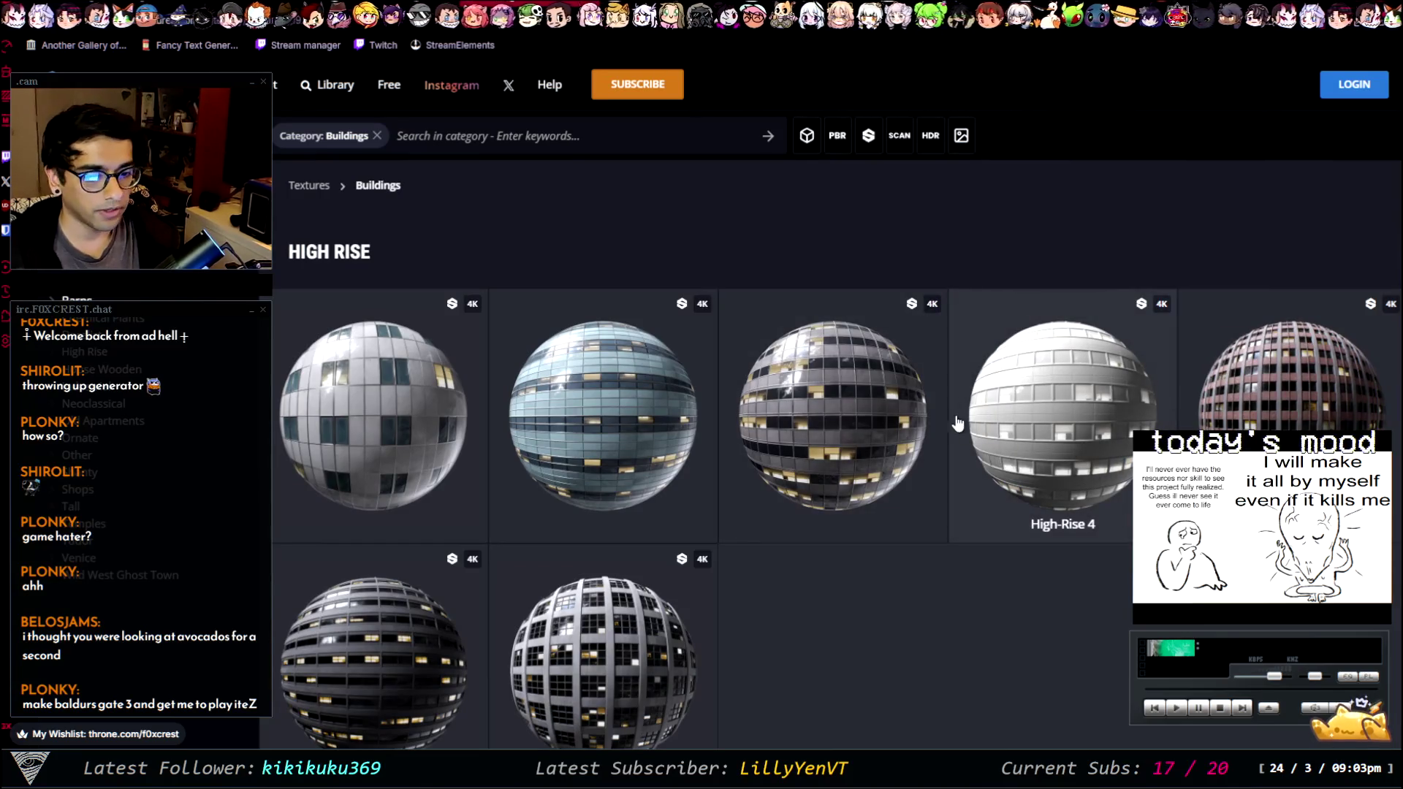
scroll(957, 423, "down", 10)
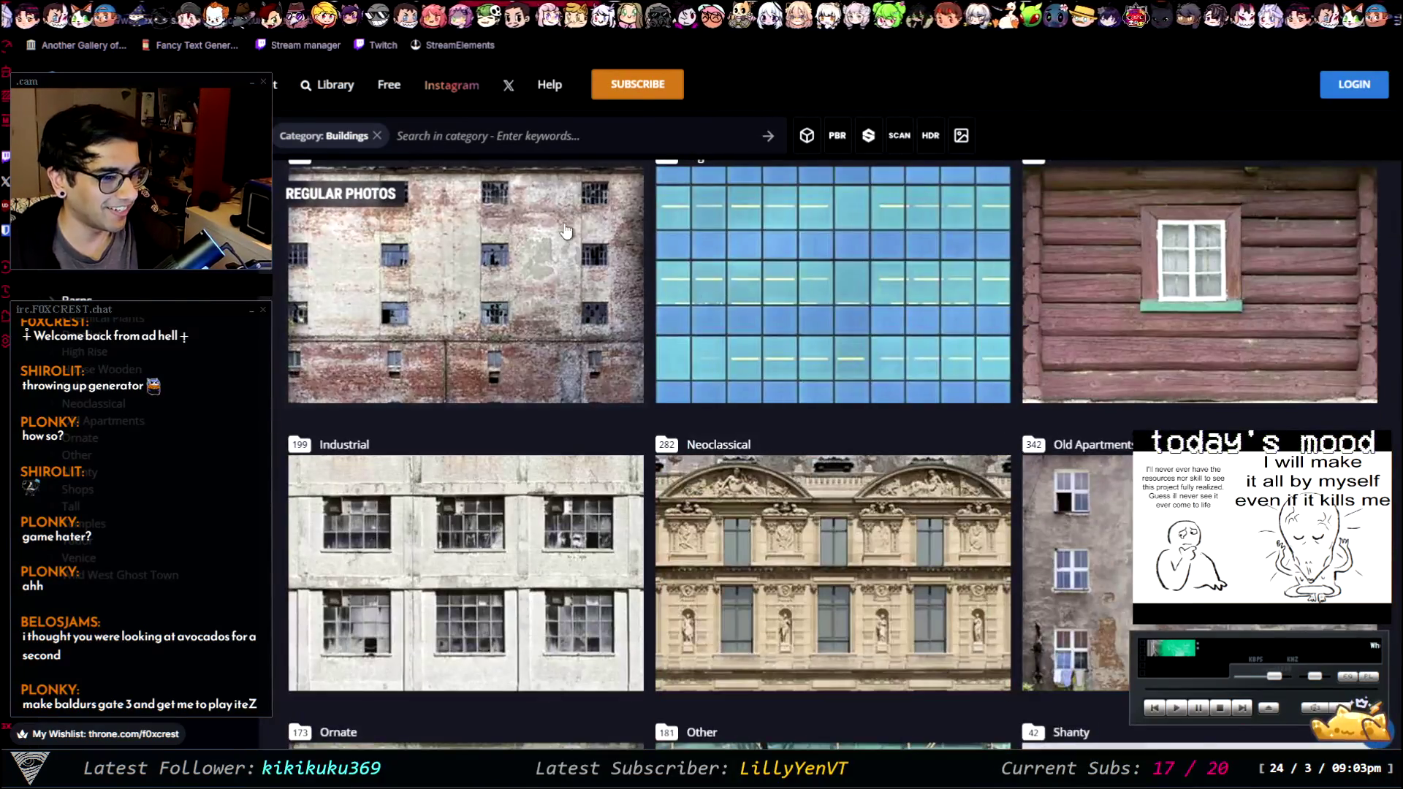
scroll(585, 190, "up", 10)
left_click(601, 143)
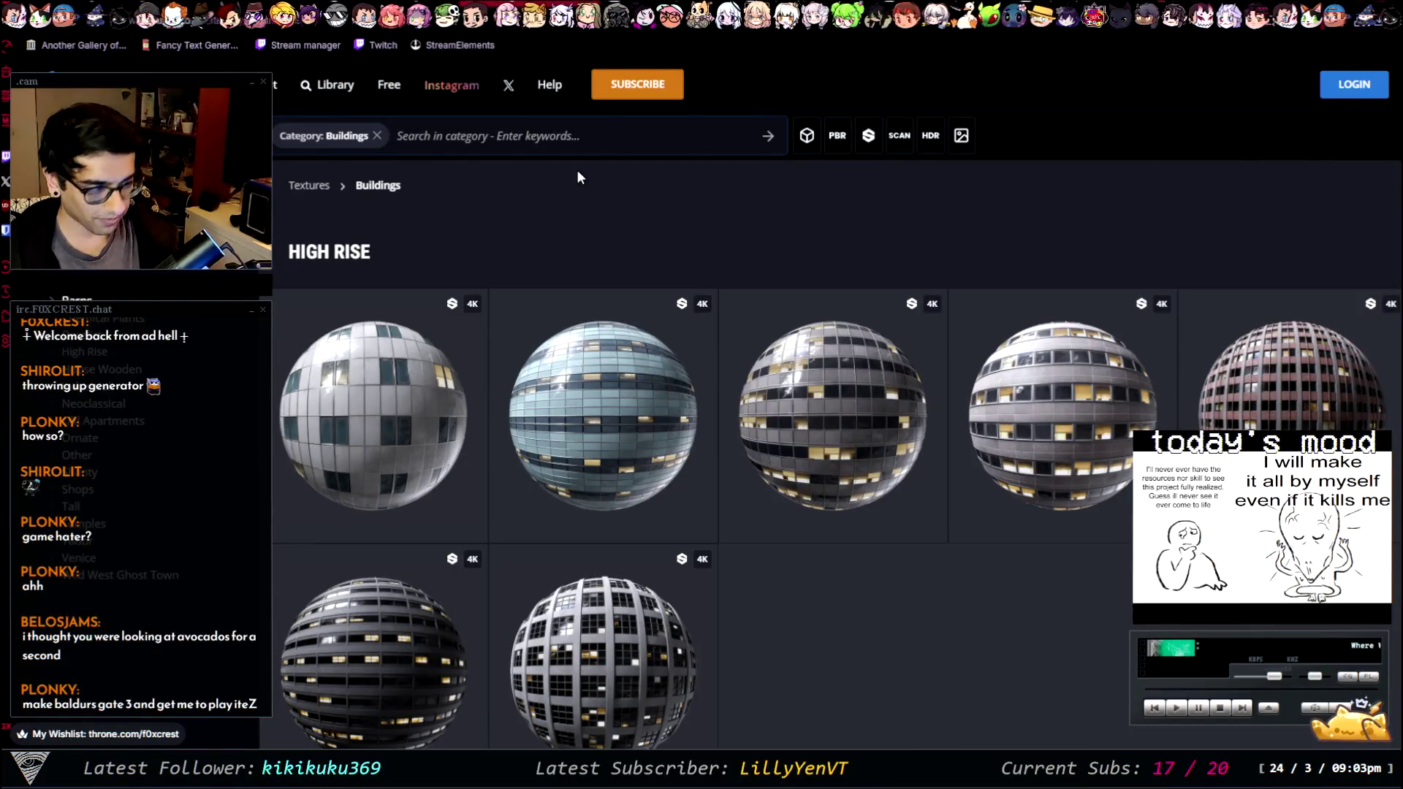
left_click(377, 136)
- Search for 'avocado' and open the round green avocado scan
type("avocado")
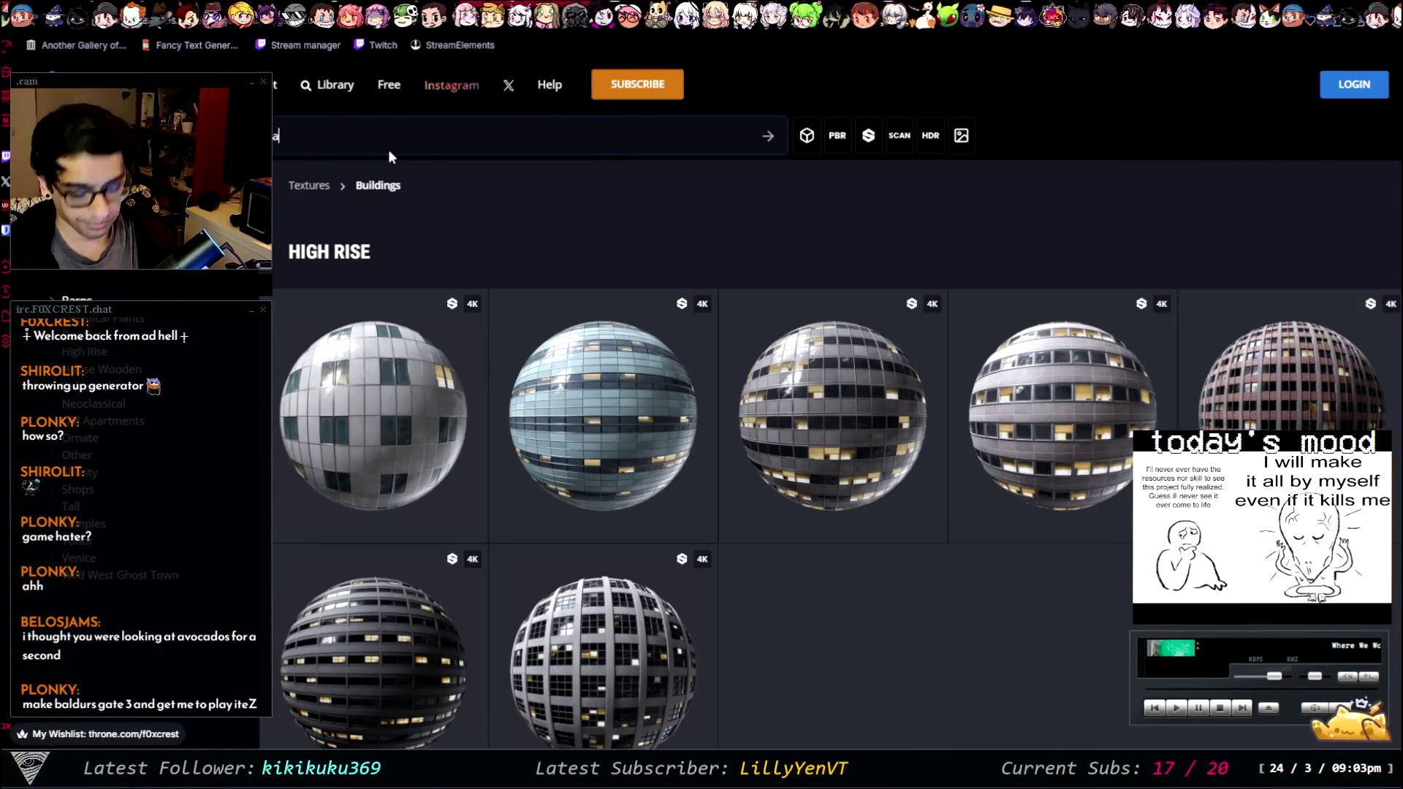
key("Return")
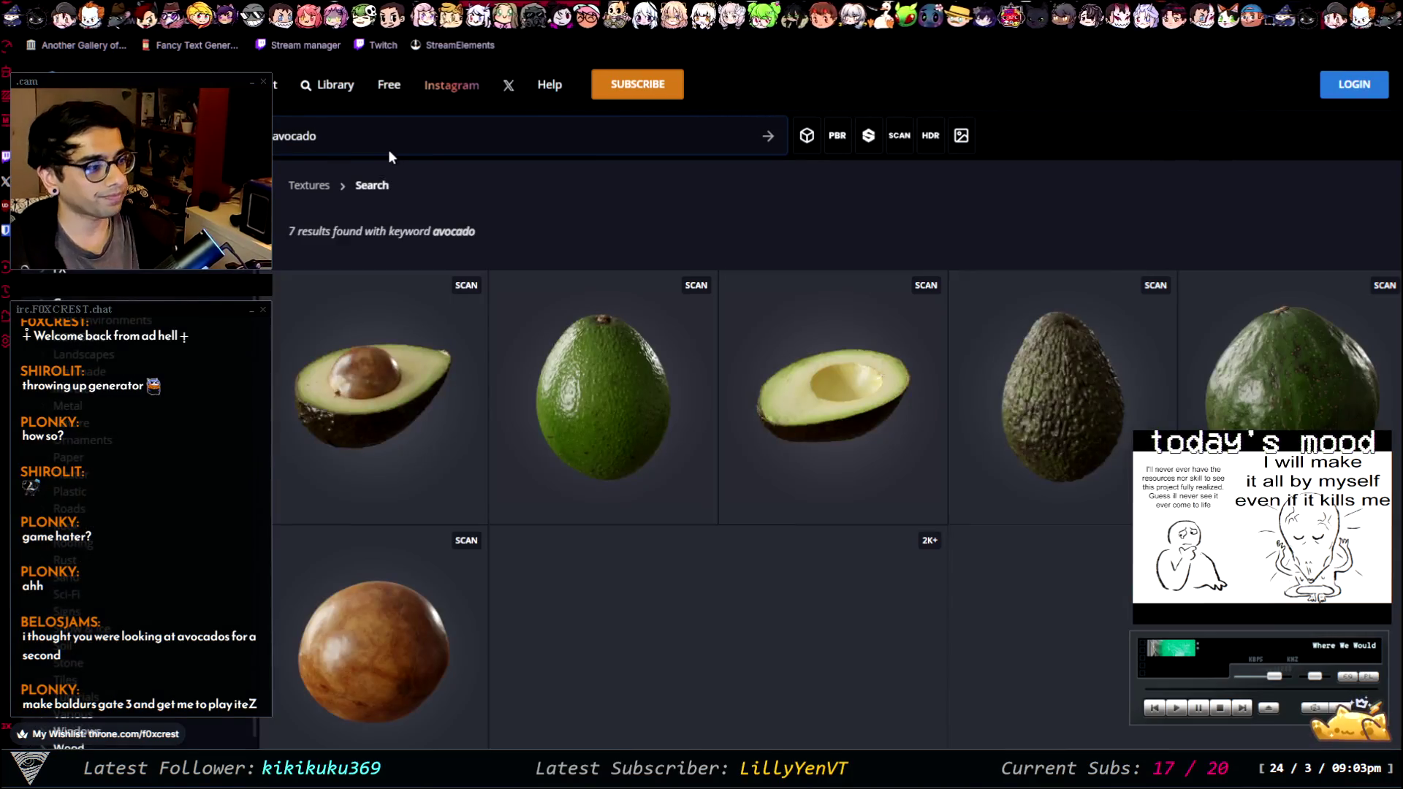
scroll(963, 484, "down", 3)
scroll(1023, 439, "up", 3)
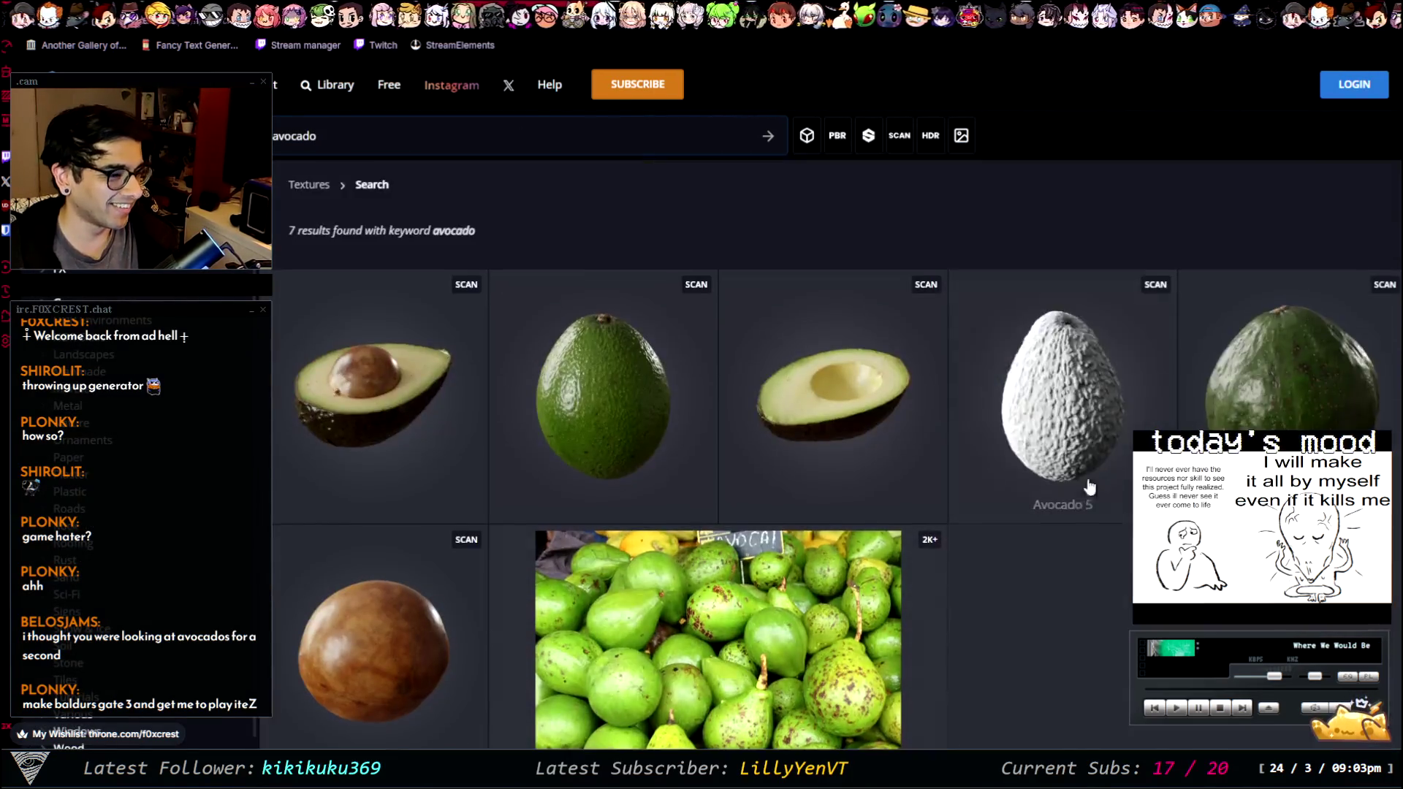
left_click(1336, 395)
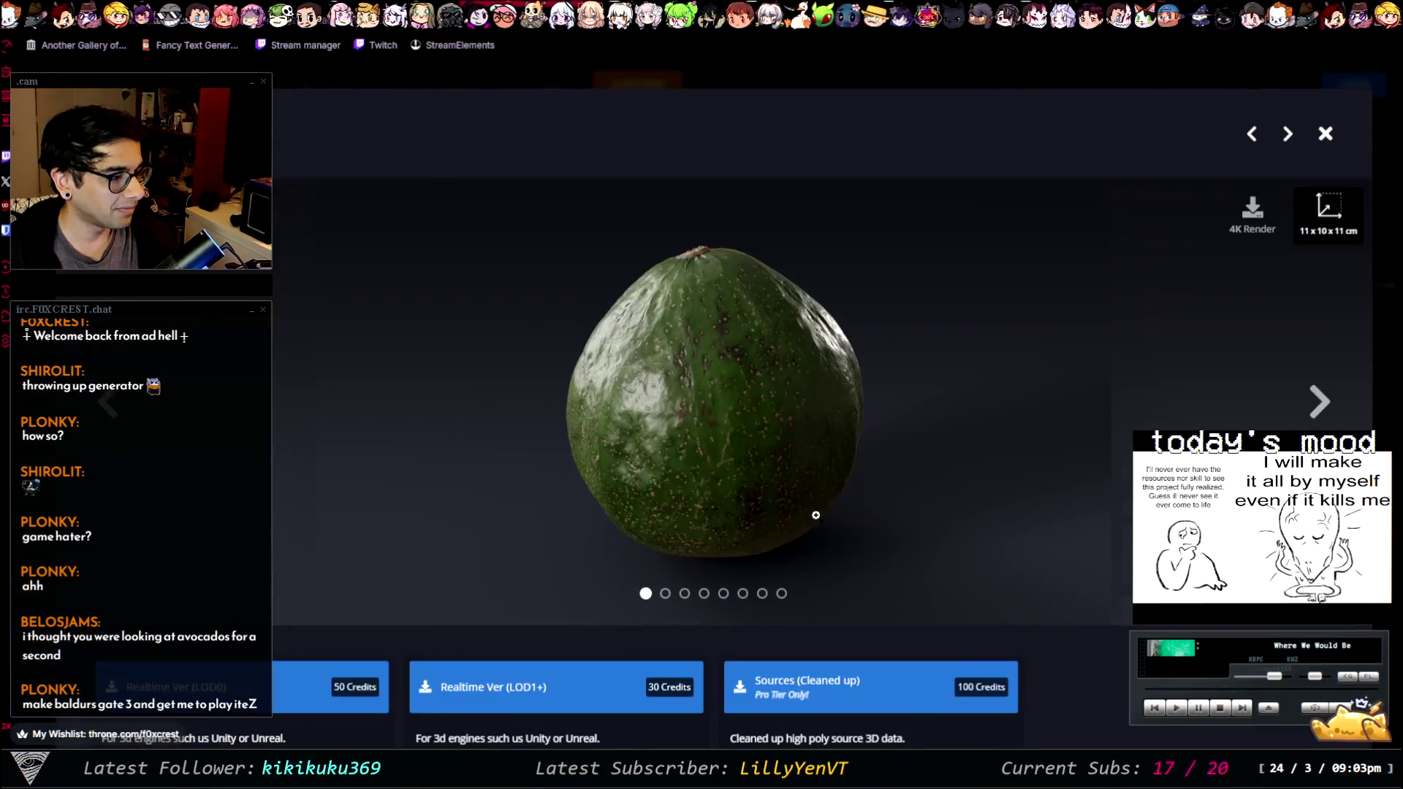
- Cycle through every avocado scan image, enlarged, then close back to the 7 avocado results
left_click(1330, 402)
left_click(1331, 402)
left_click(1330, 402)
left_click(1330, 402)
left_click(1330, 402)
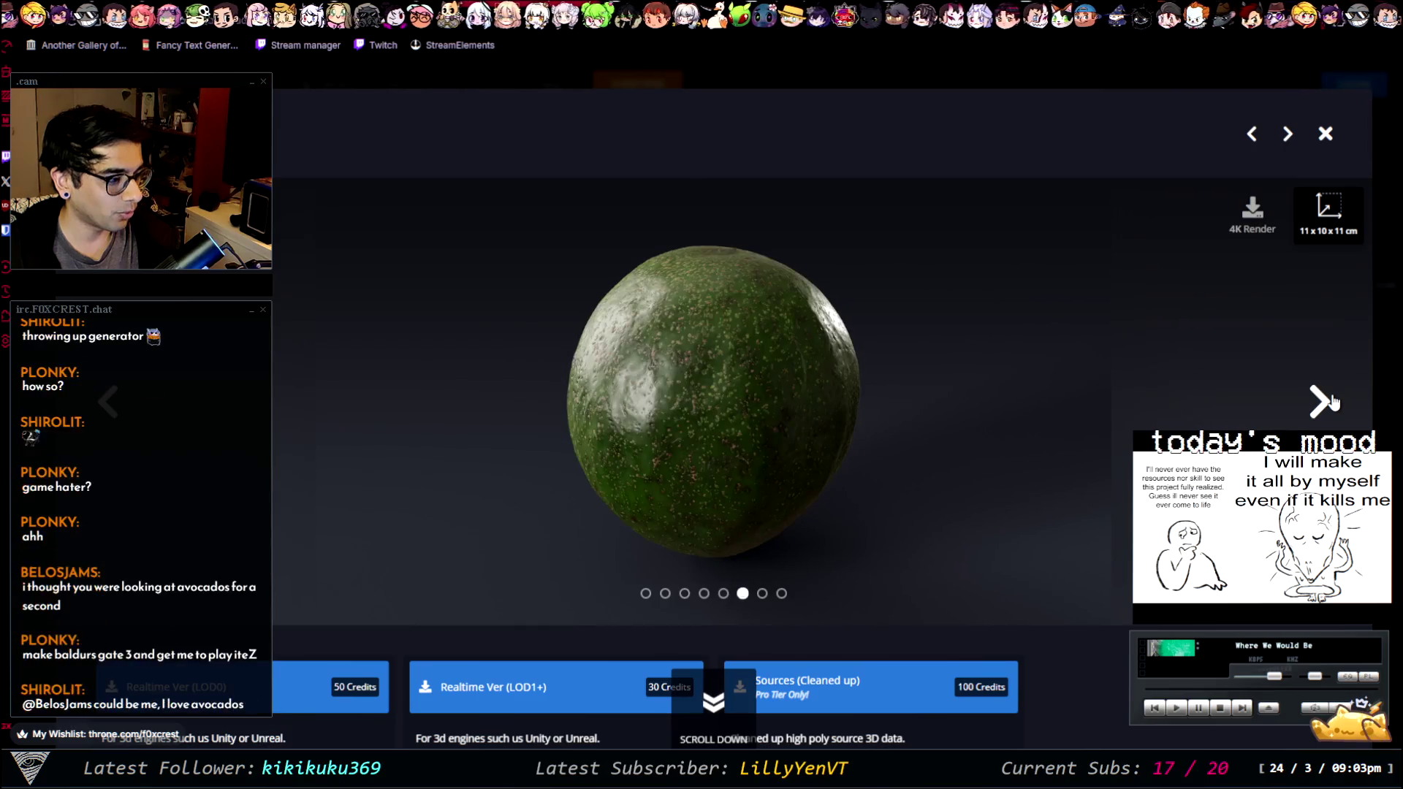
left_click(1332, 402)
left_click(1332, 402)
left_click(805, 399)
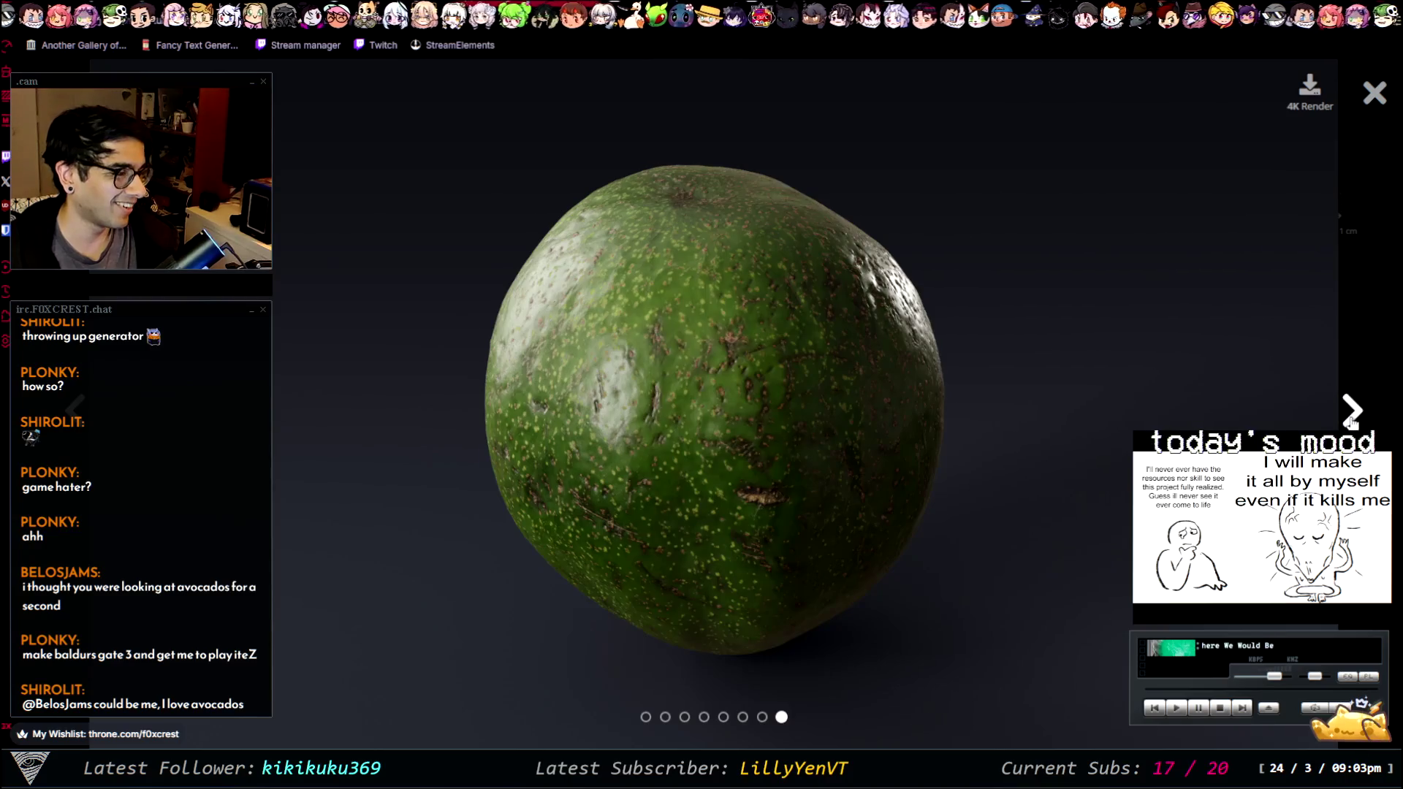
left_click(1351, 410)
left_click(1350, 409)
left_click(1350, 409)
left_click(1351, 410)
left_click(1351, 409)
left_click(1350, 413)
left_click(1351, 413)
left_click(1351, 413)
left_click(1351, 413)
left_click(1351, 413)
left_click(1350, 413)
left_click(1351, 413)
left_click(1351, 413)
left_click(1351, 413)
left_click(1350, 413)
left_click(1350, 413)
left_click(1351, 413)
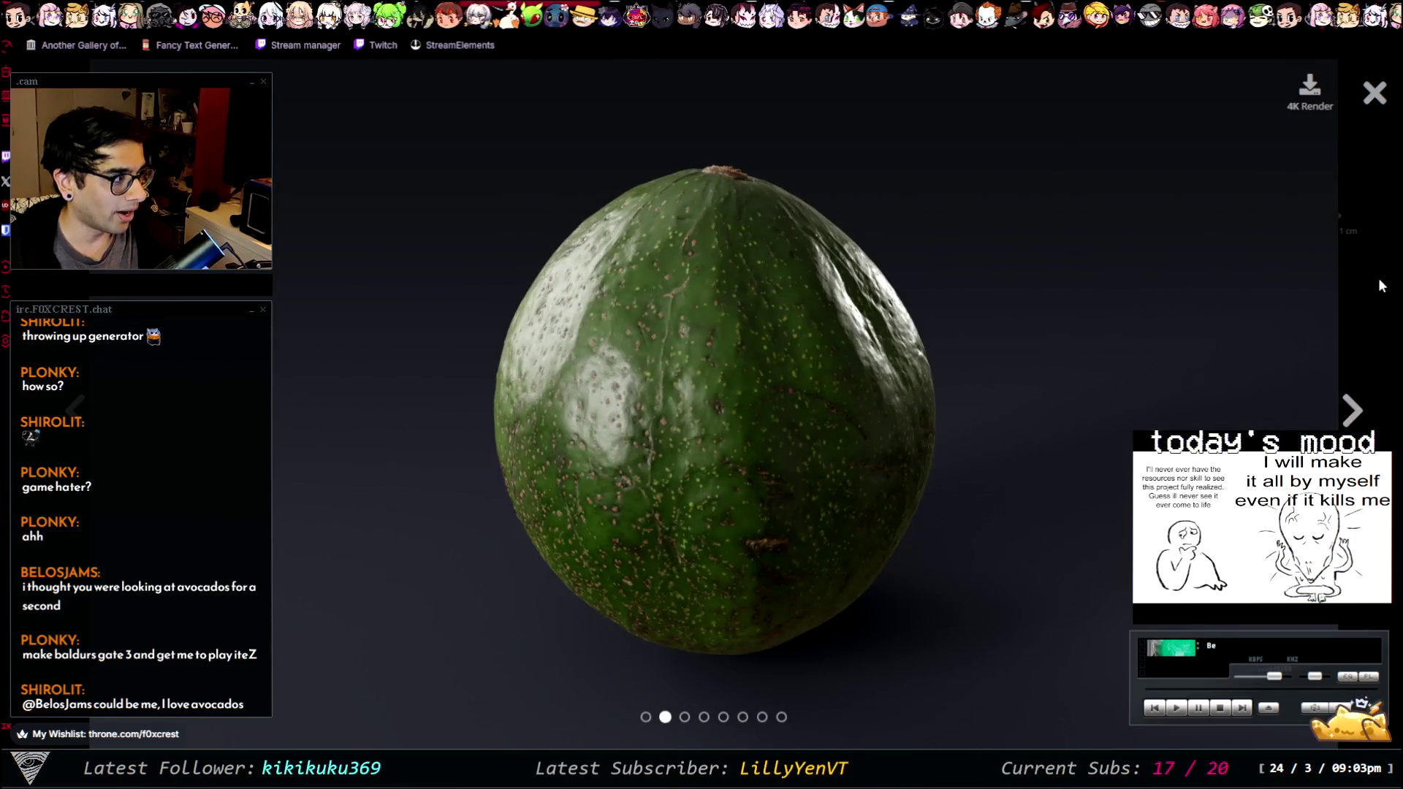
left_click(1381, 88)
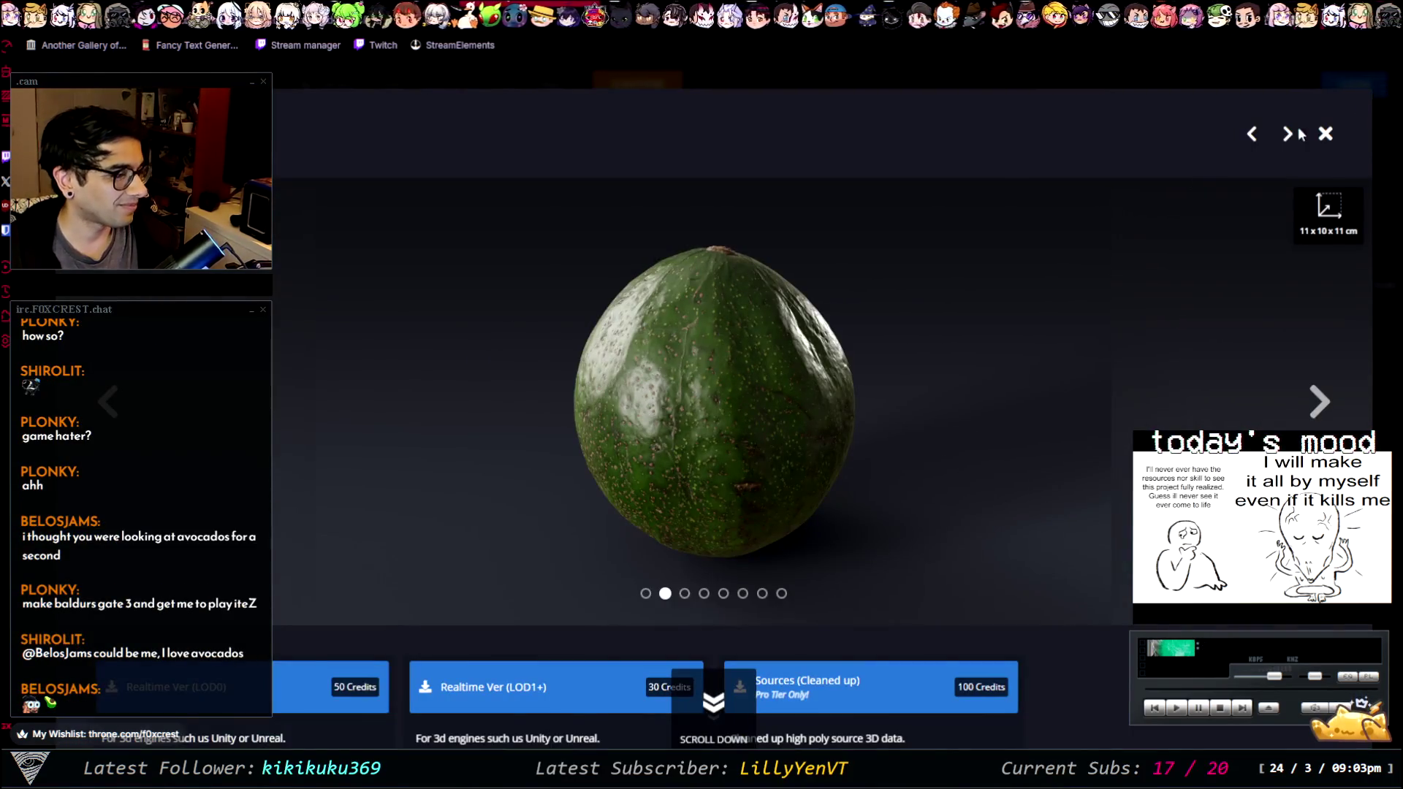
left_click(1327, 134)
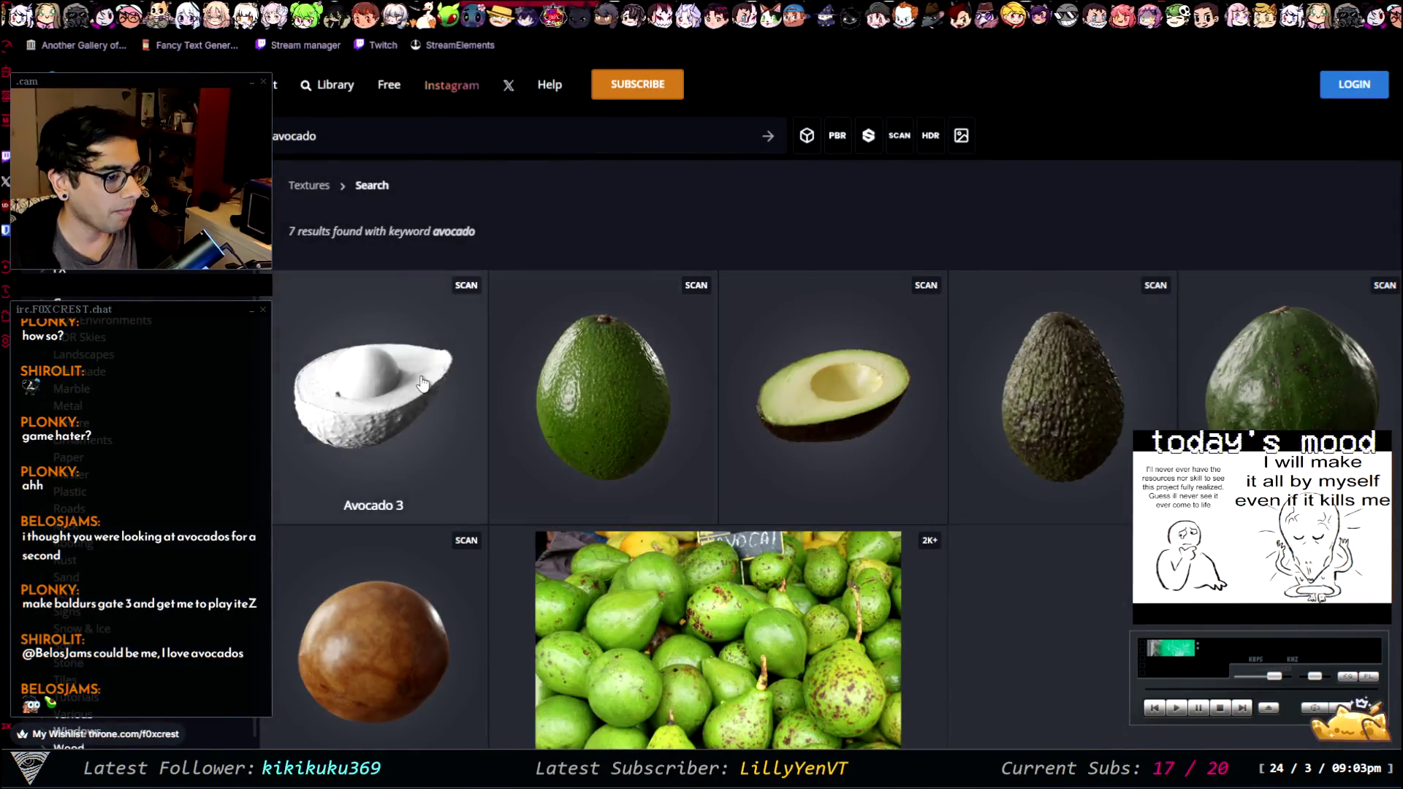
- Open the halved avocado scan full screen and page through all its images
left_click(589, 390)
left_click(761, 415)
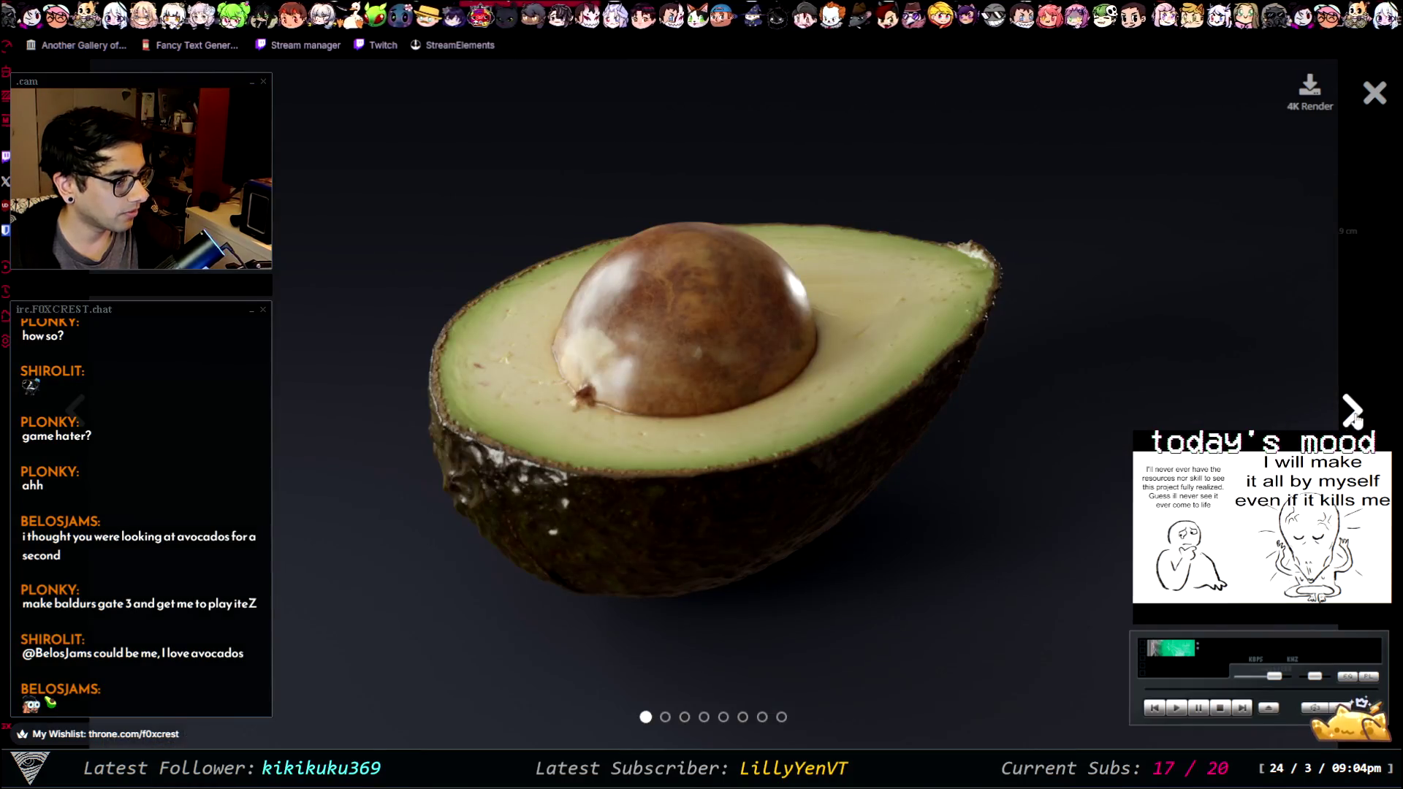
left_click(1353, 415)
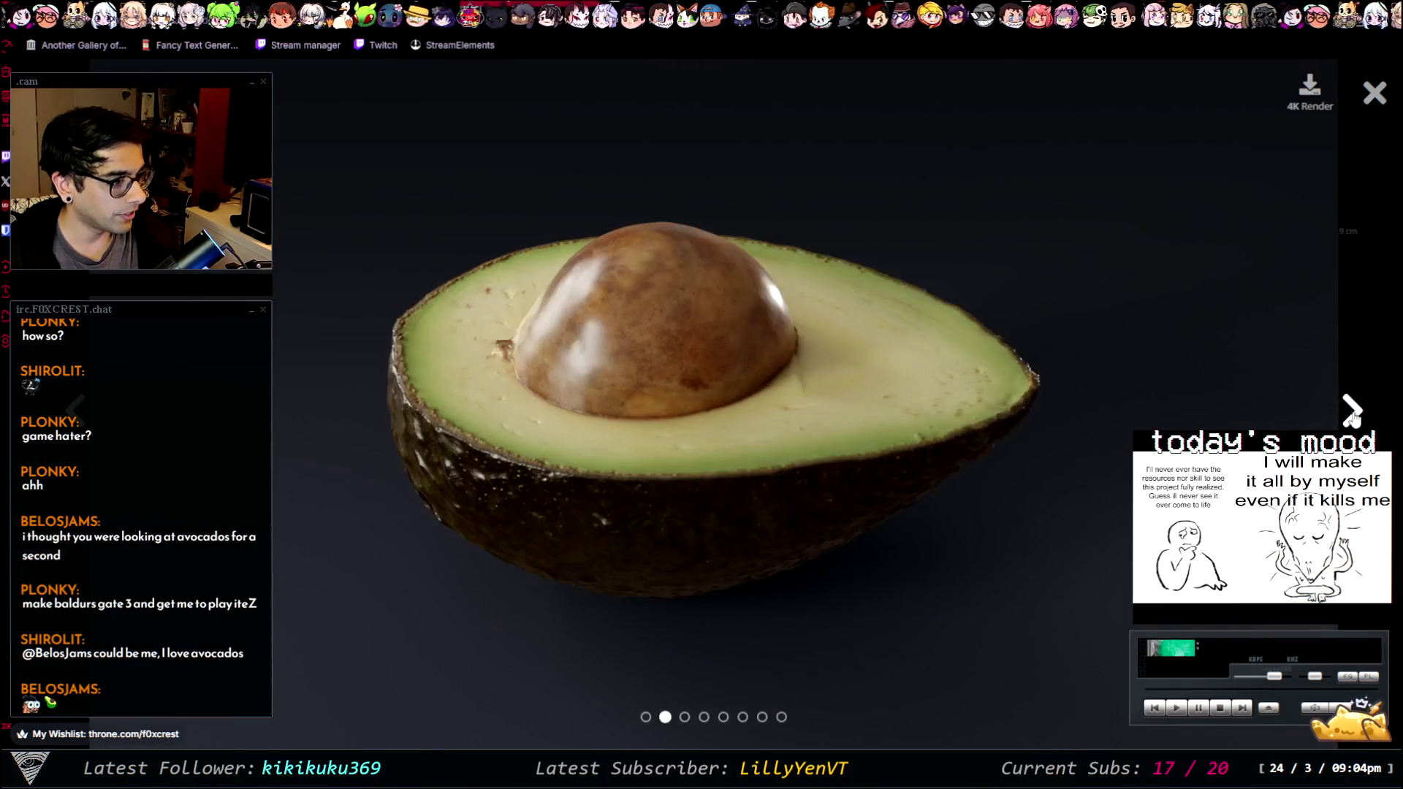
left_click(1353, 415)
left_click(1354, 415)
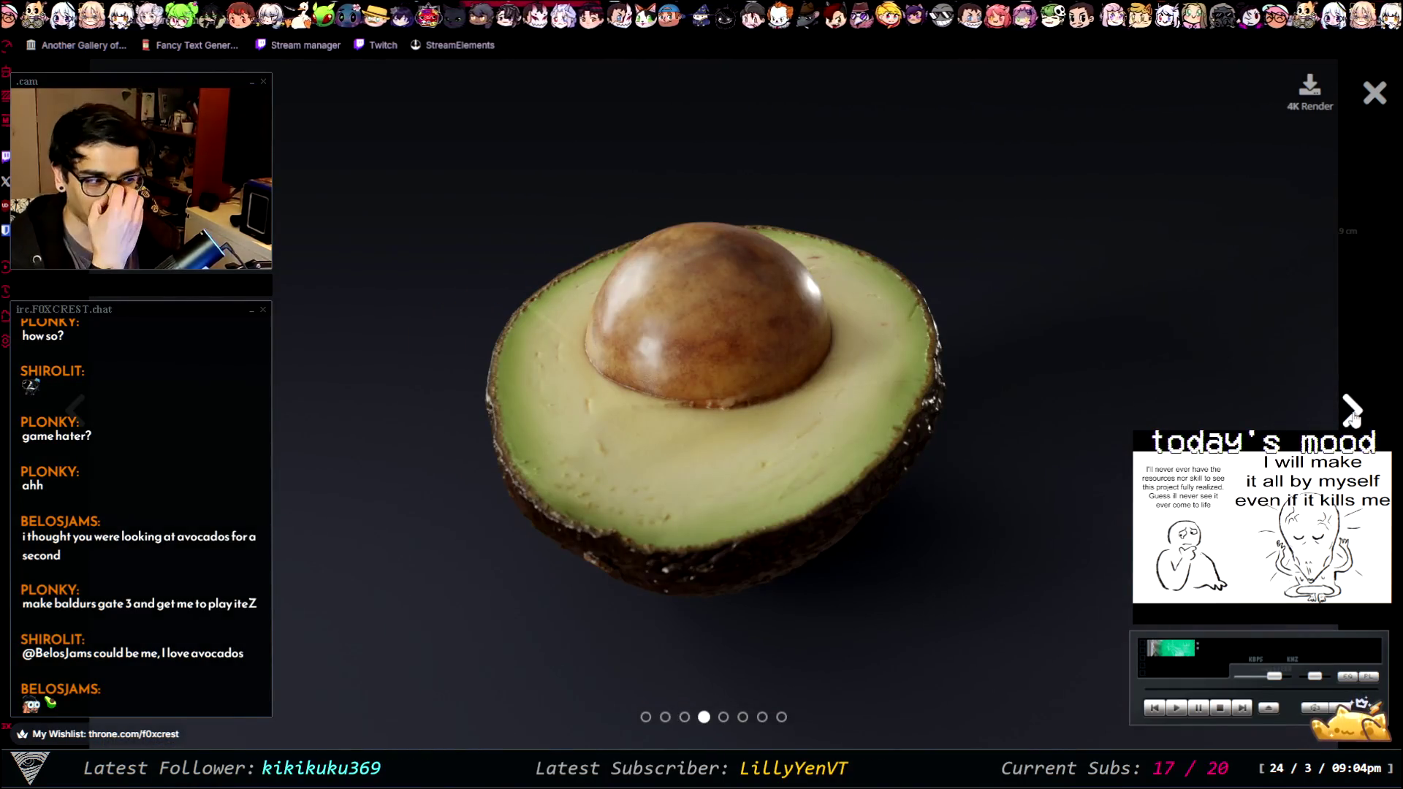
left_click(1354, 415)
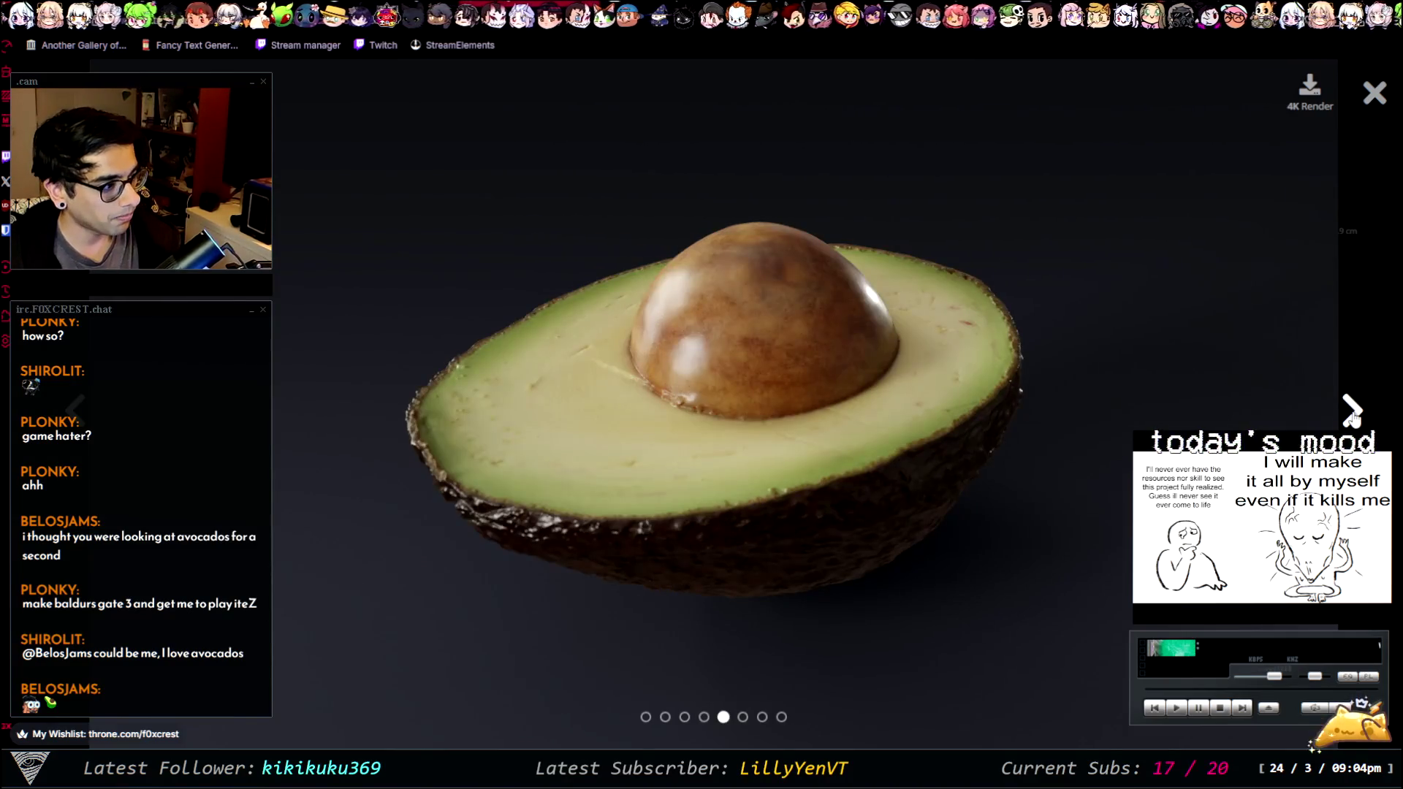
left_click(1354, 415)
left_click(1353, 415)
left_click(1354, 415)
left_click(1354, 415)
left_click(1354, 415)
left_click(1353, 415)
left_click(1354, 416)
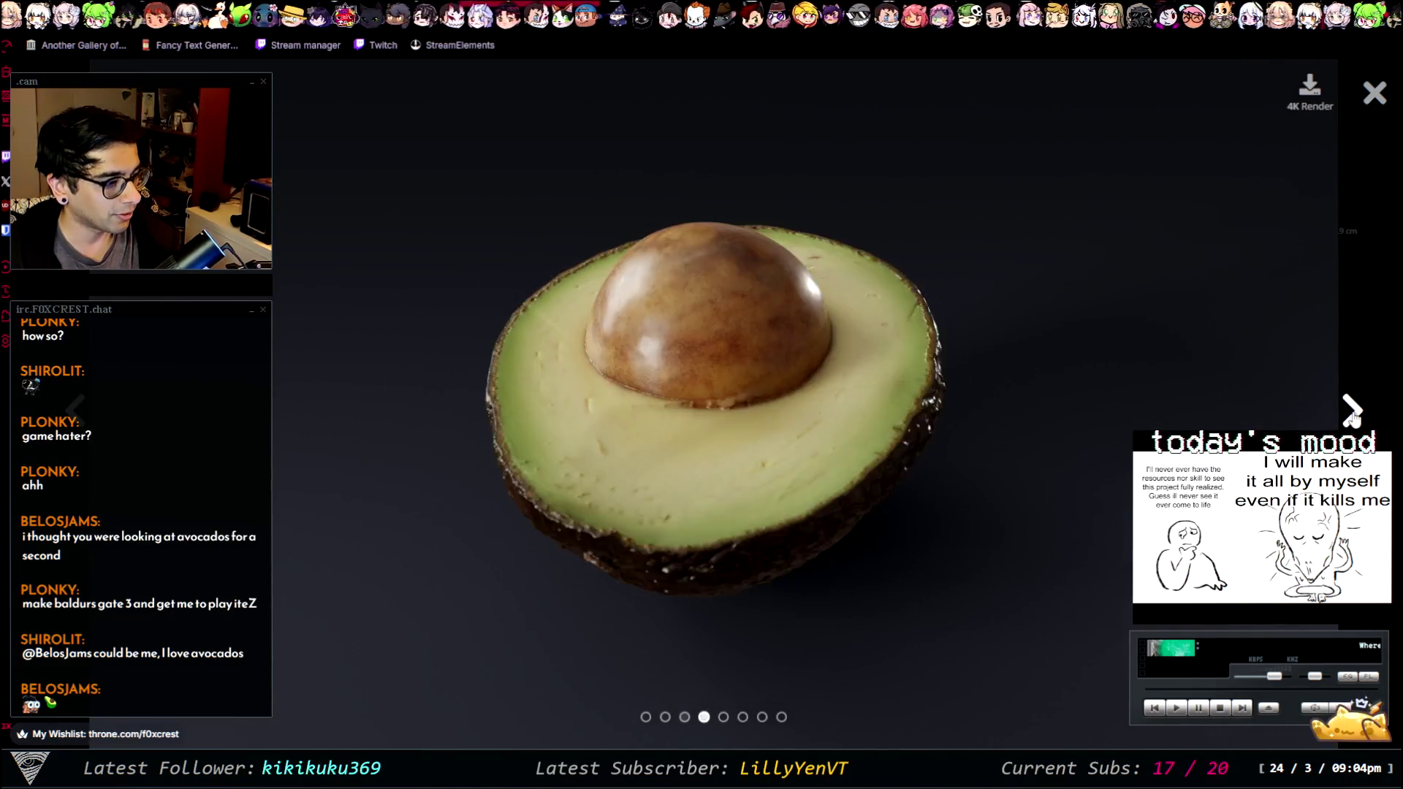
left_click(1354, 415)
left_click(1354, 415)
left_click(1354, 415)
left_click(1353, 415)
left_click(1354, 415)
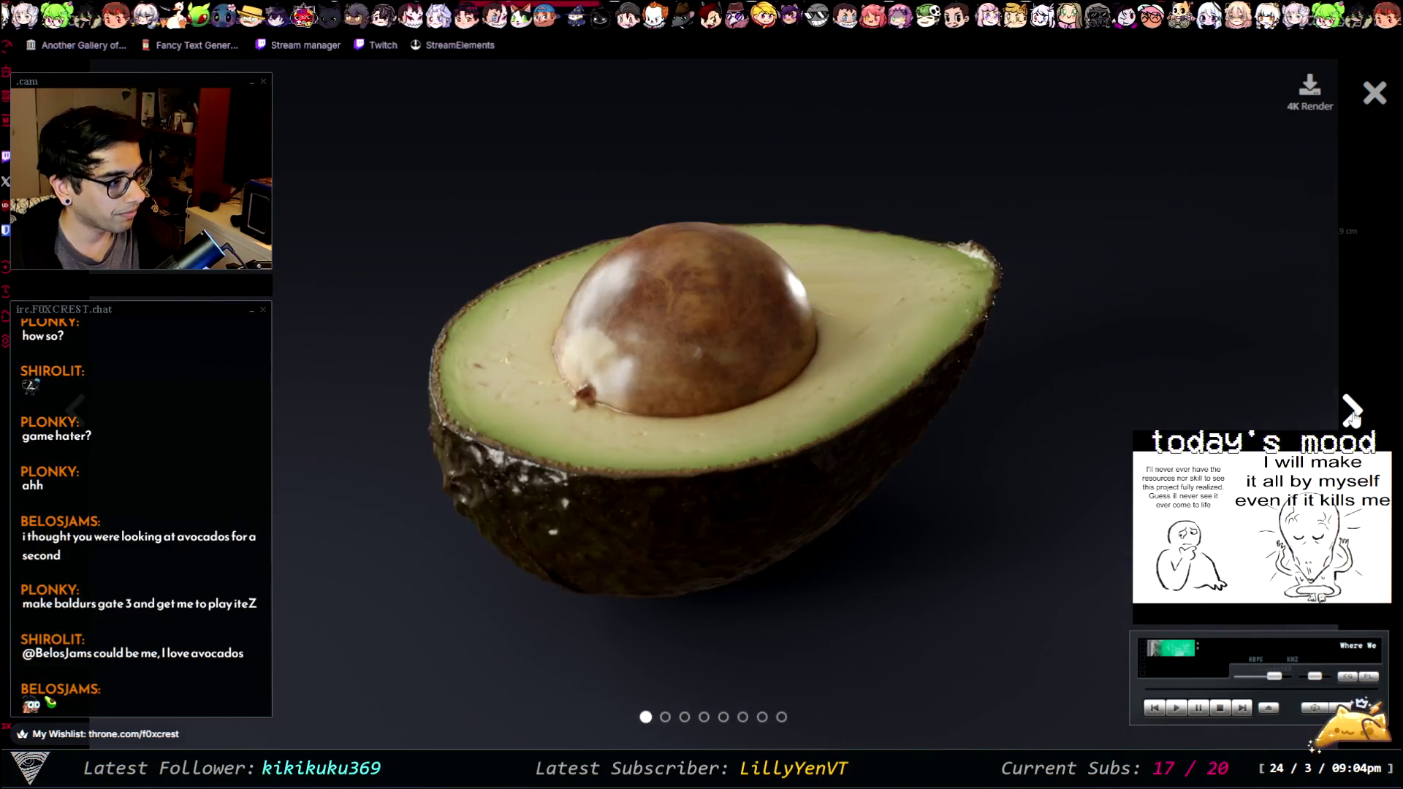
left_click(1353, 415)
left_click(1354, 415)
left_click(1354, 415)
left_click(1353, 415)
left_click(1353, 415)
left_click(1354, 415)
left_click(1354, 416)
left_click(1354, 415)
left_click(1353, 415)
left_click(1354, 416)
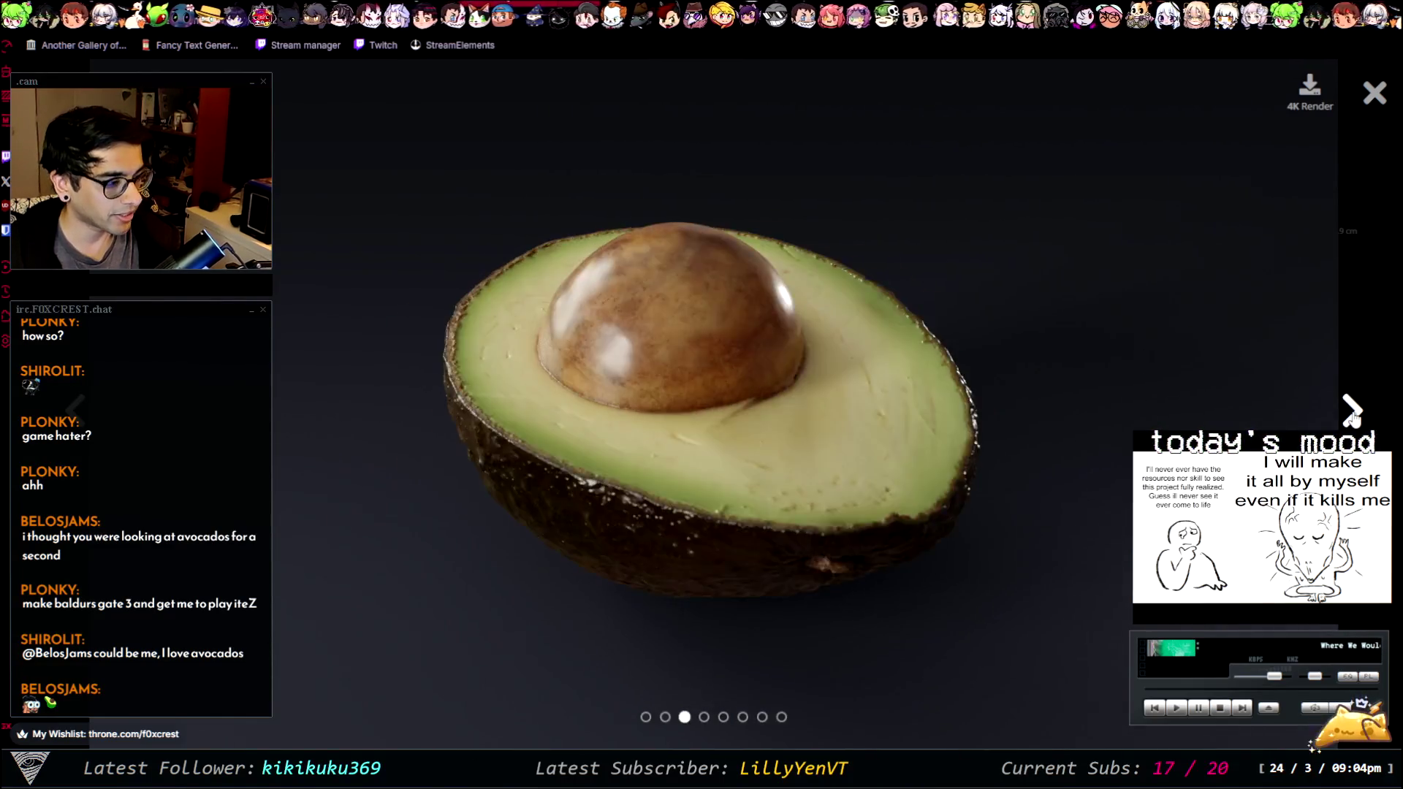
left_click(1354, 415)
left_click(1354, 416)
left_click(1353, 415)
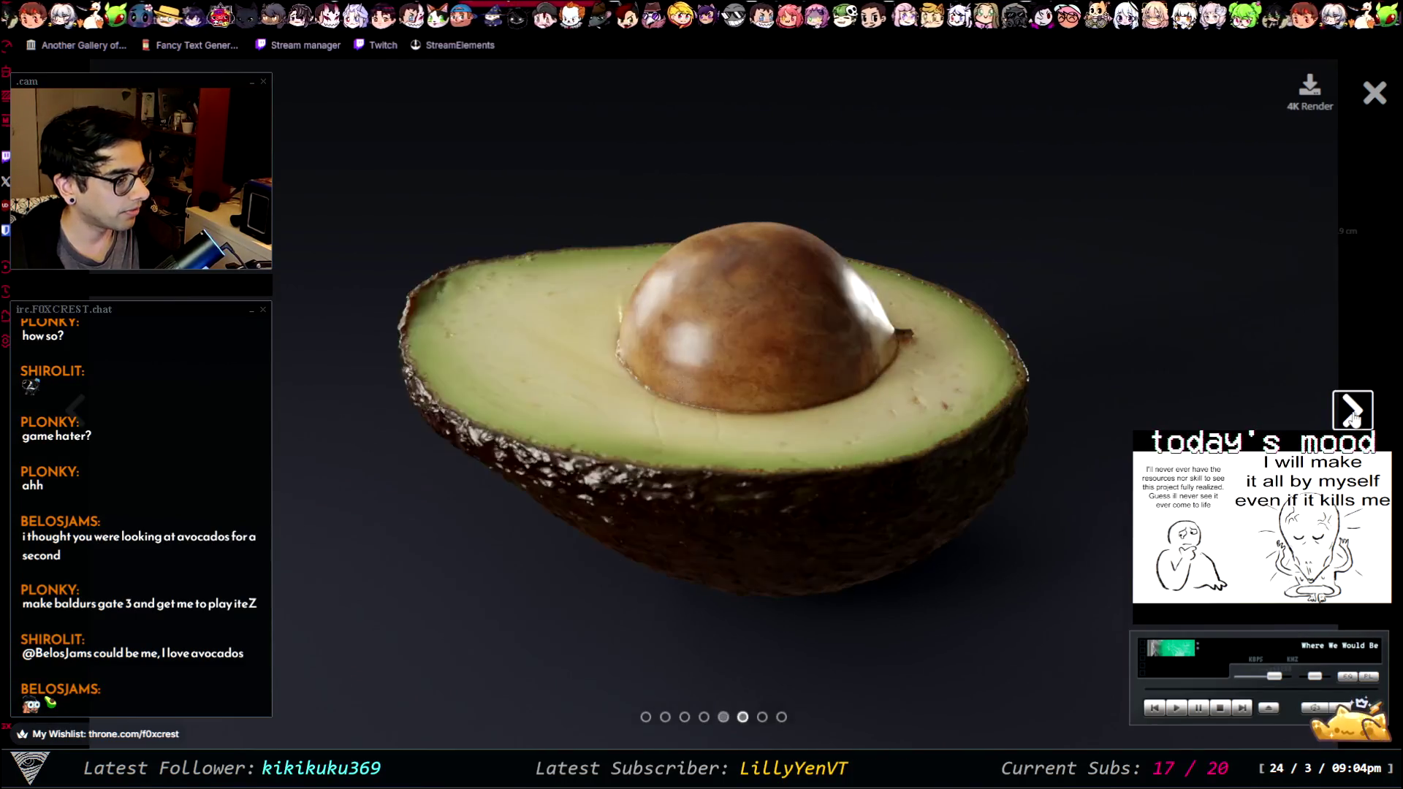
left_click(1353, 415)
left_click(1353, 415)
left_click(1354, 415)
left_click(1354, 415)
left_click(1353, 416)
left_click(1354, 415)
left_click(1353, 415)
left_click(1354, 415)
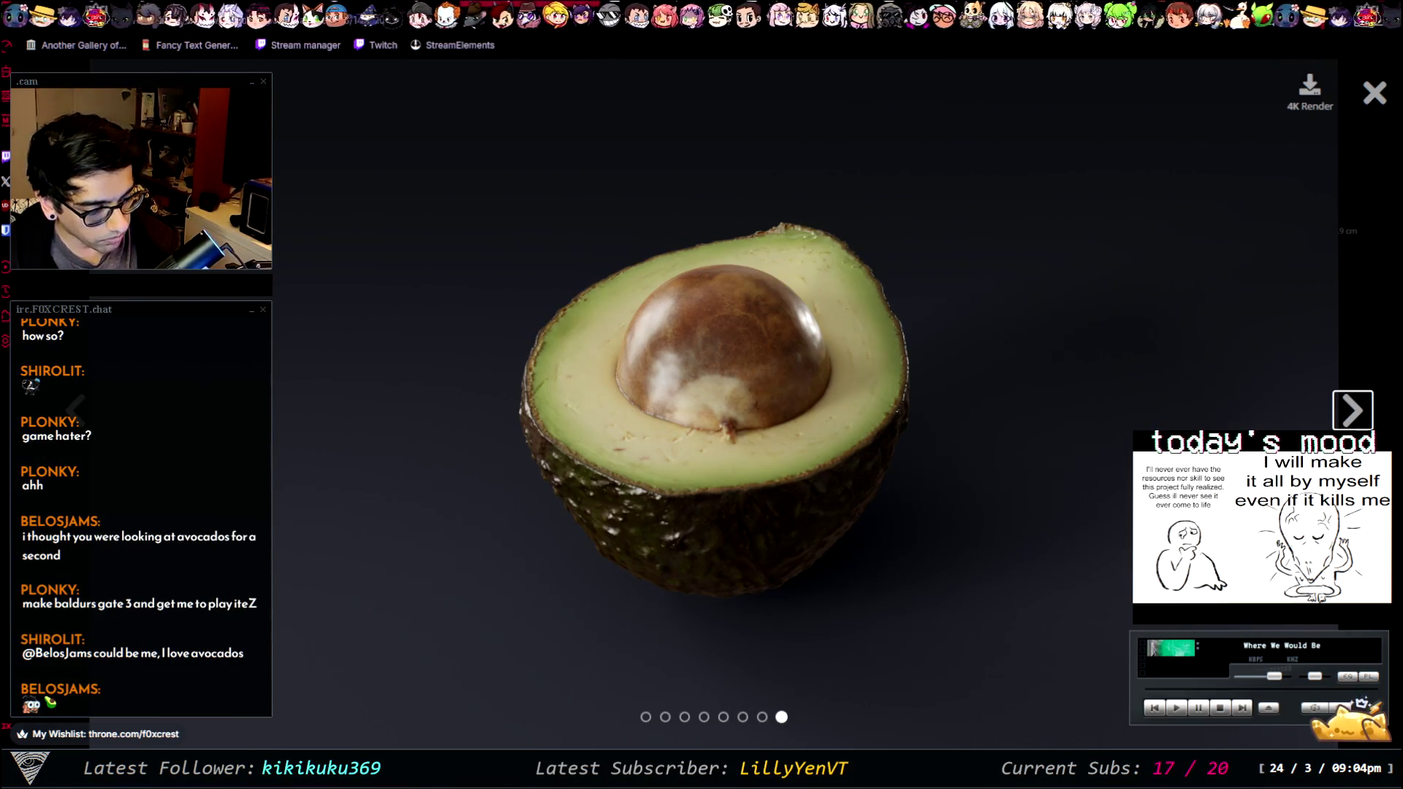
- Close the avocado viewer and product page, then switch back to Unity Editor
left_click(1367, 95)
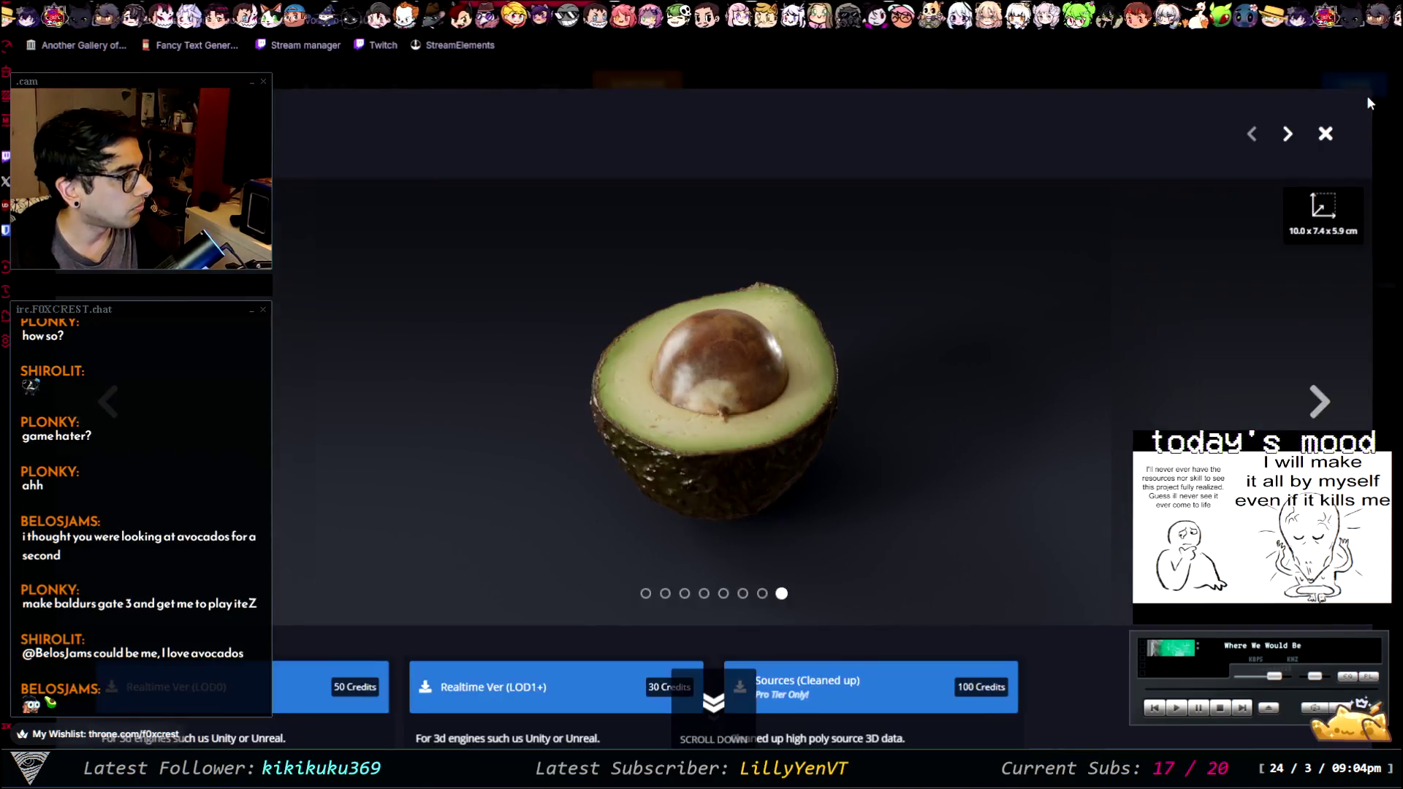
scroll(965, 448, "down", 3)
scroll(1353, 223, "up", 3)
key("Escape")
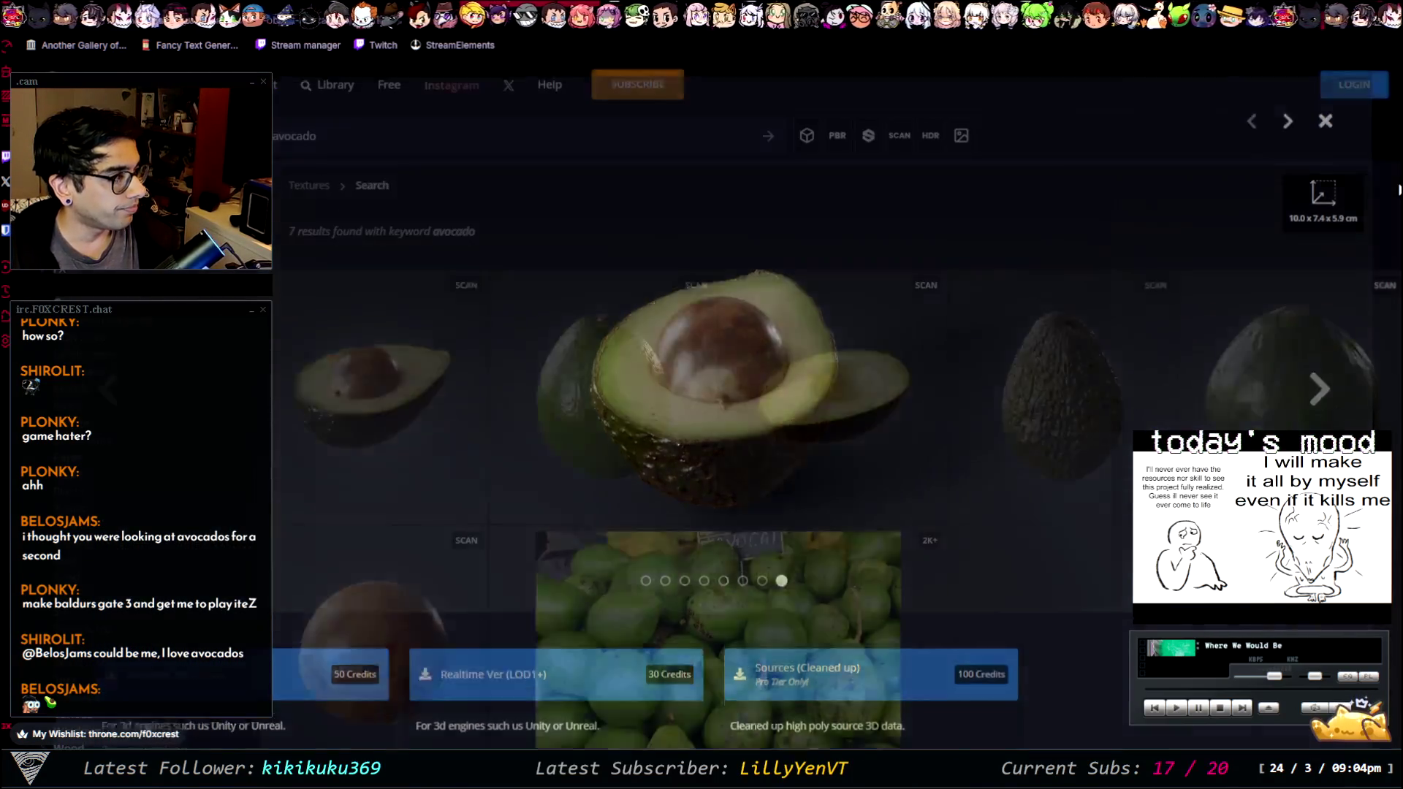
scroll(844, 448, "down", 4)
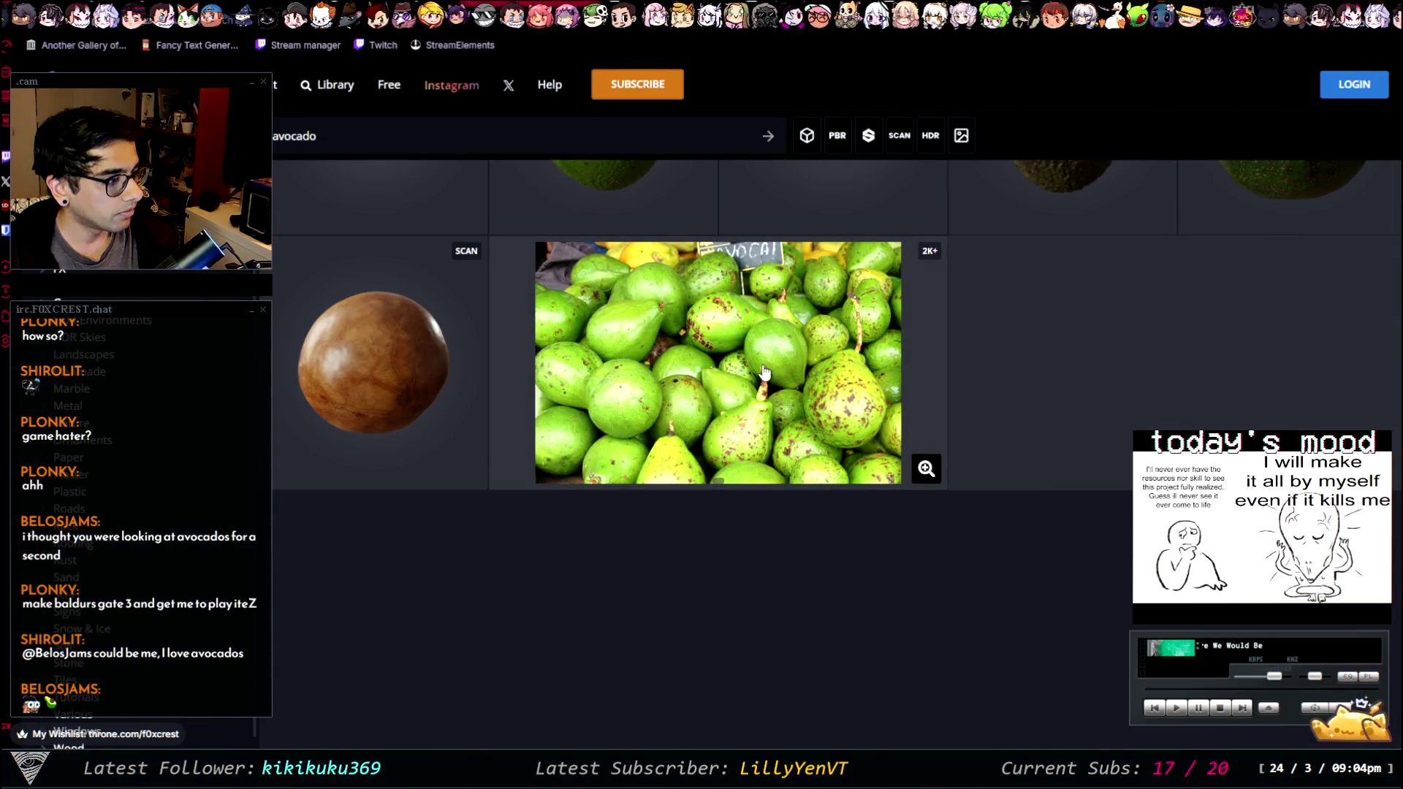
scroll(740, 414, "up", 4)
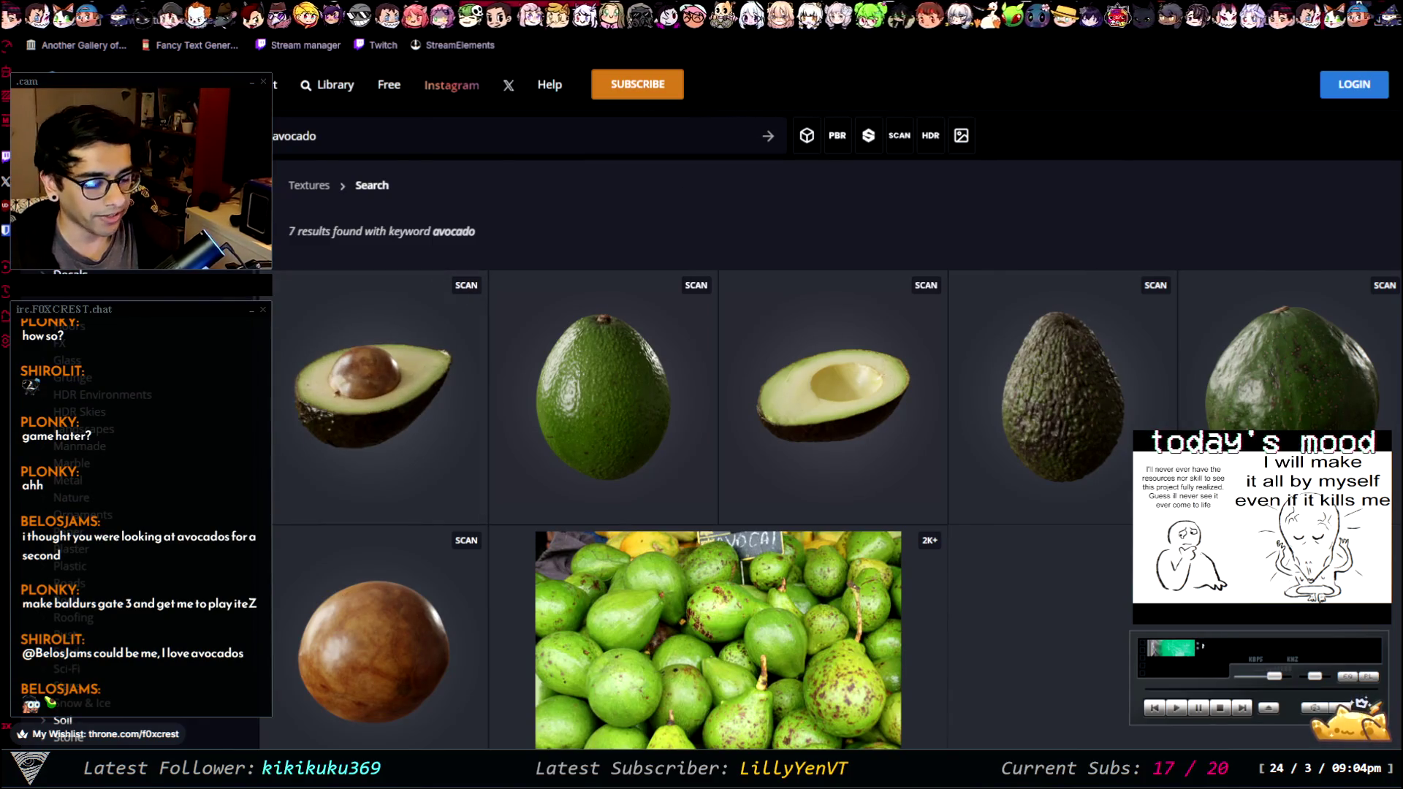
key("alt+Tab")
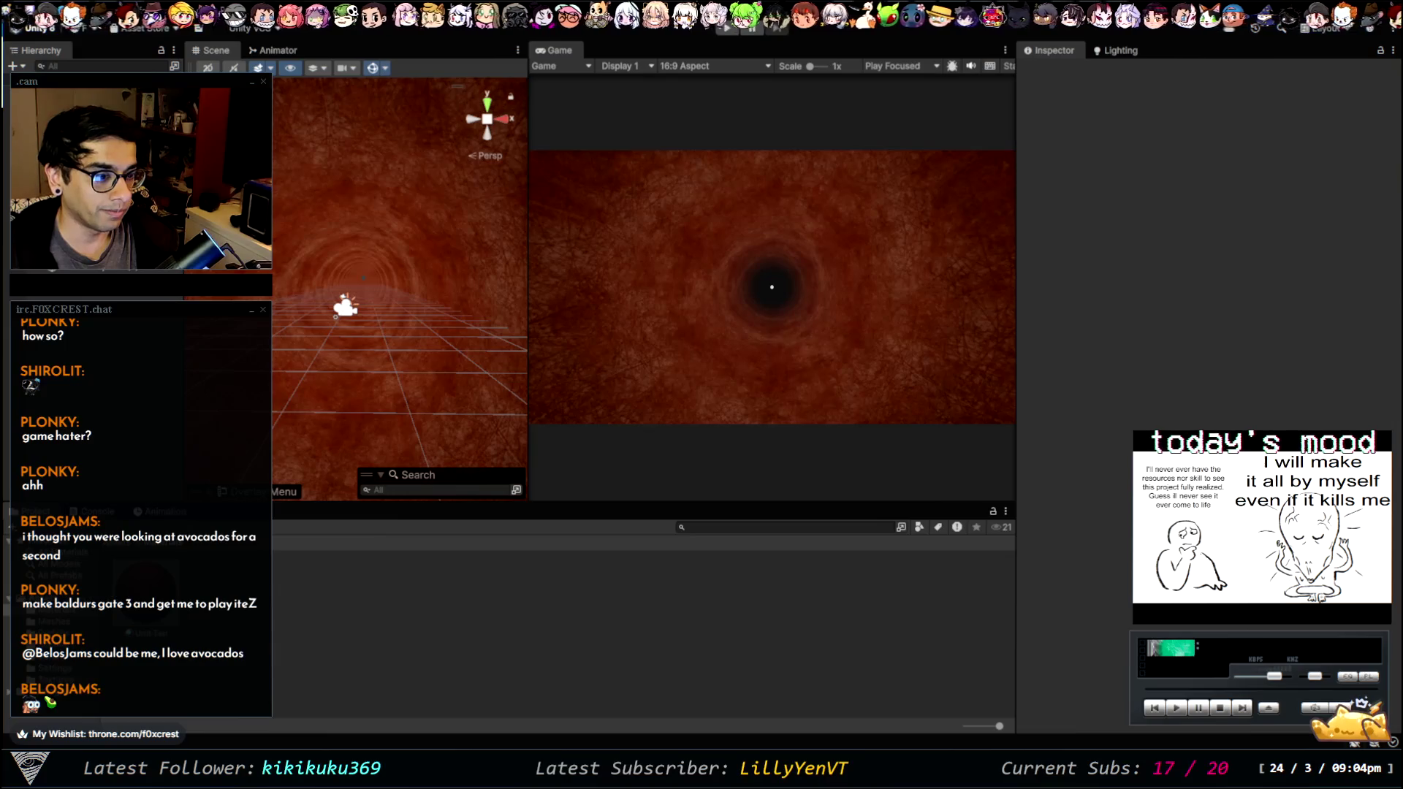
- Set the Unlit Test material's tiling to X 1 and Y 4
left_click(150, 633)
scroll(1137, 430, "down", 5)
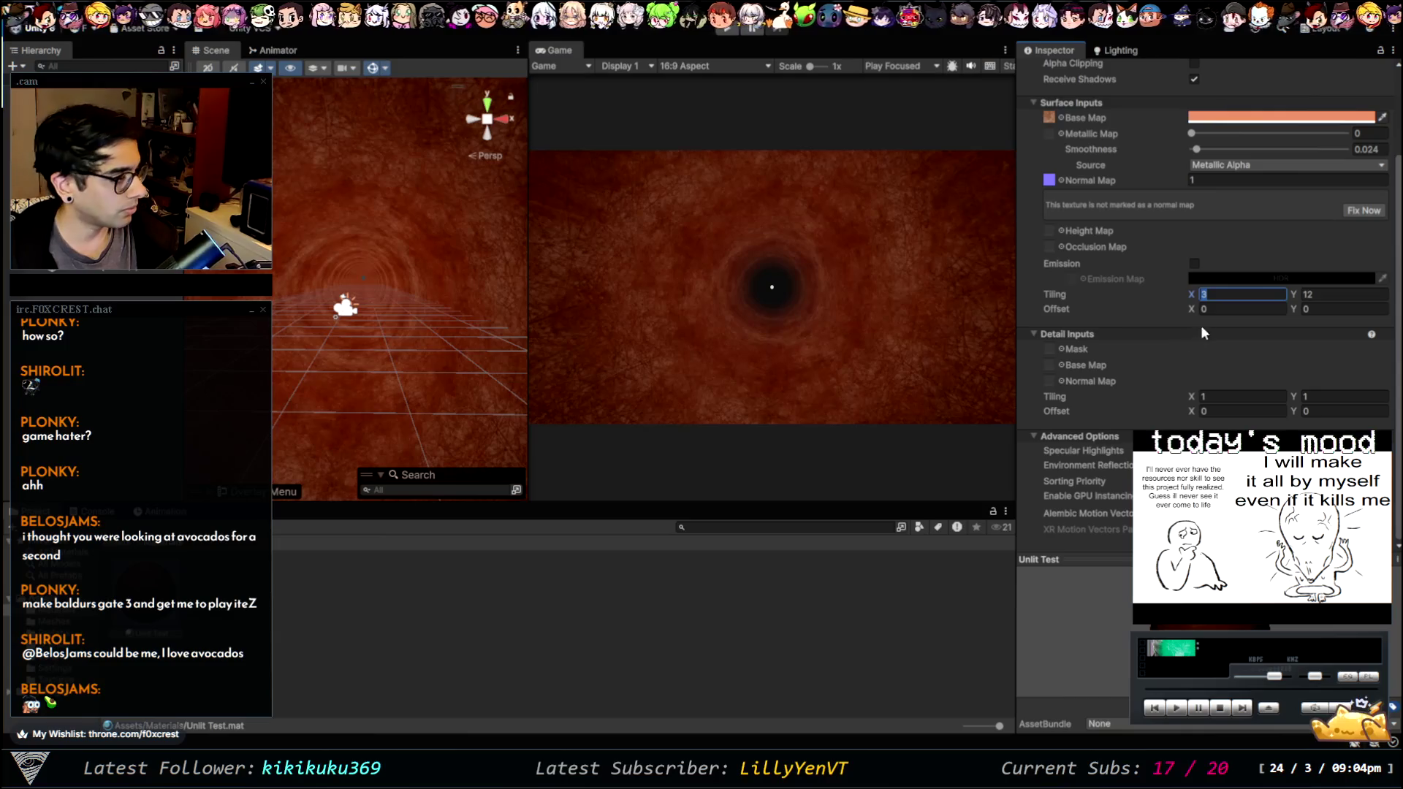
type("1")
left_click(1331, 295)
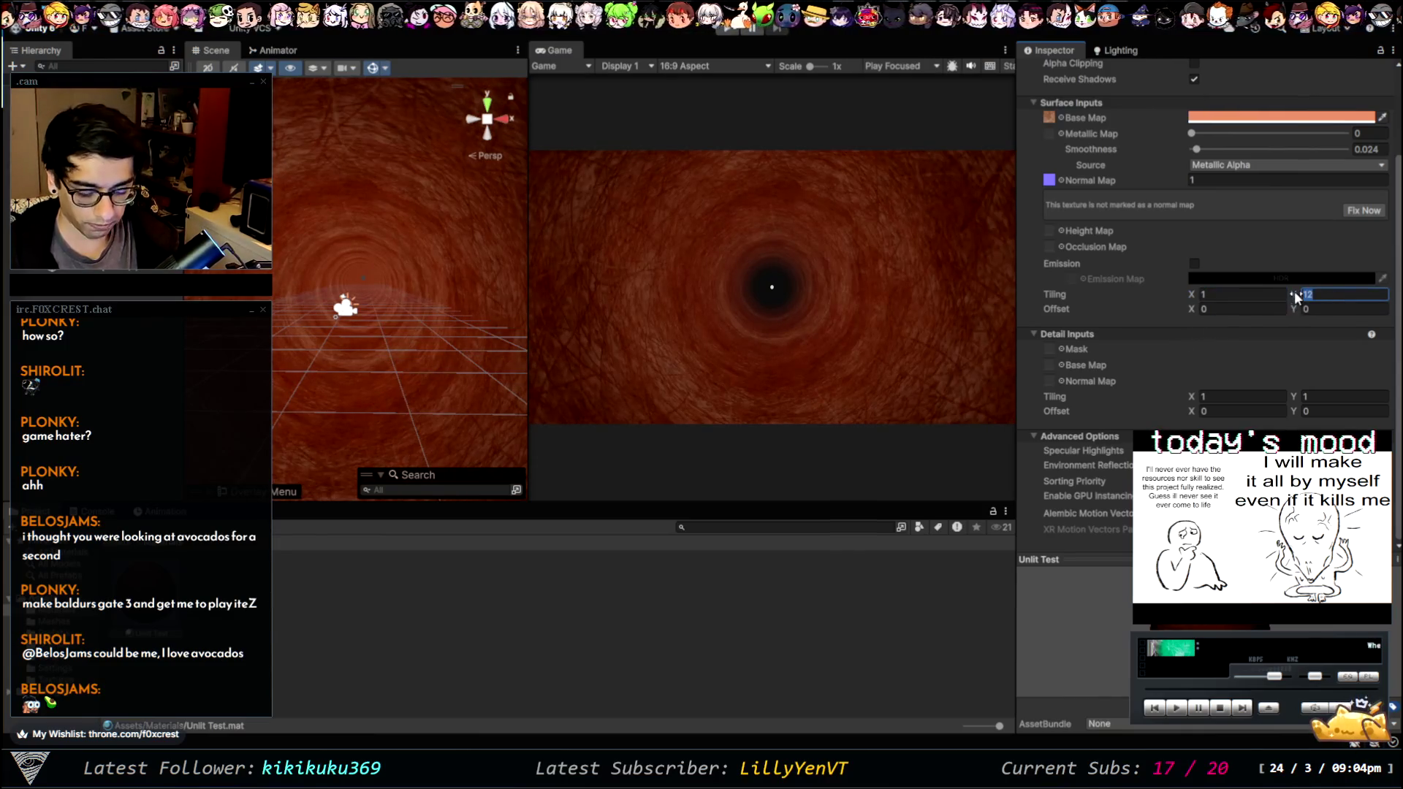
type("4")
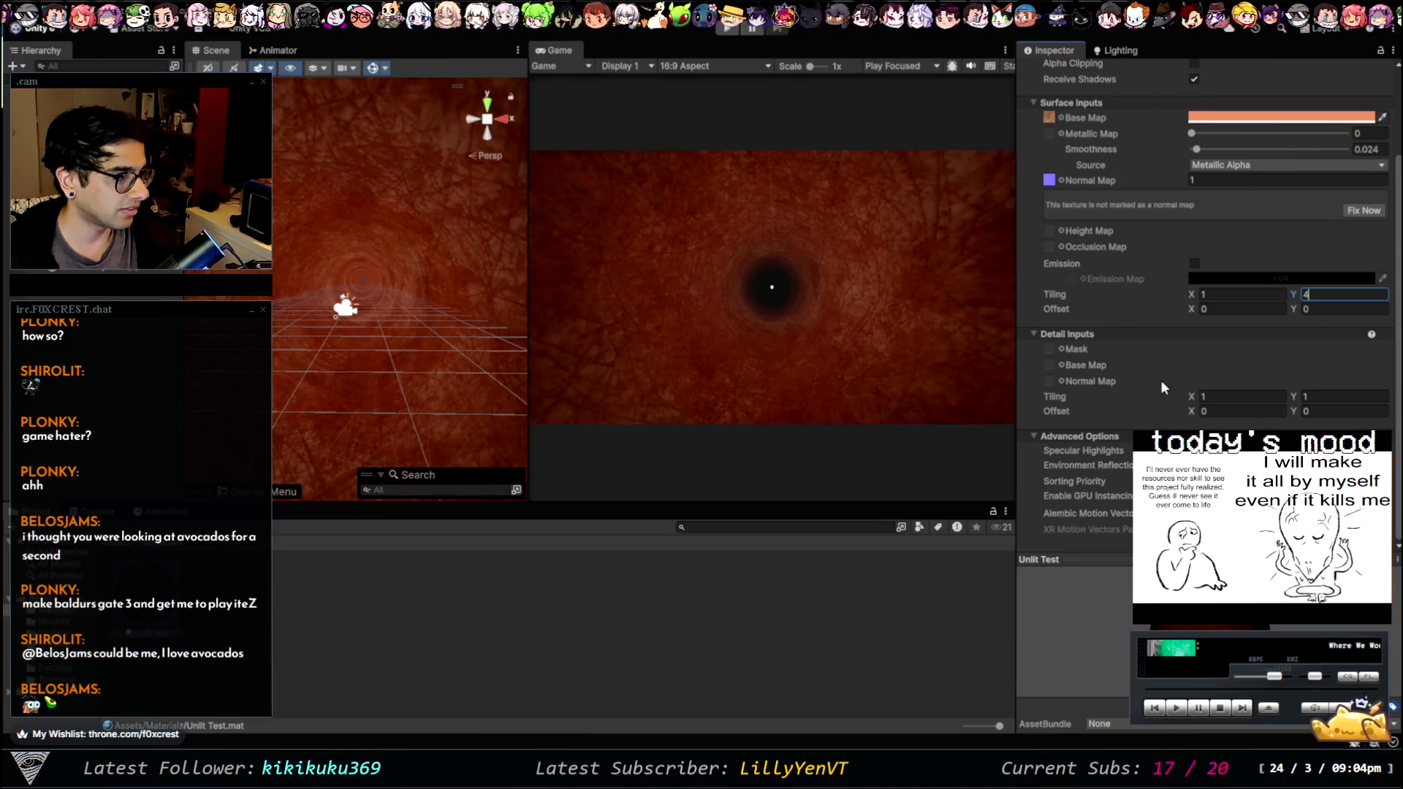
- Set the normal map strength to 0.4 and bring up the Lighting environment settings
scroll(1140, 266, "up", 3)
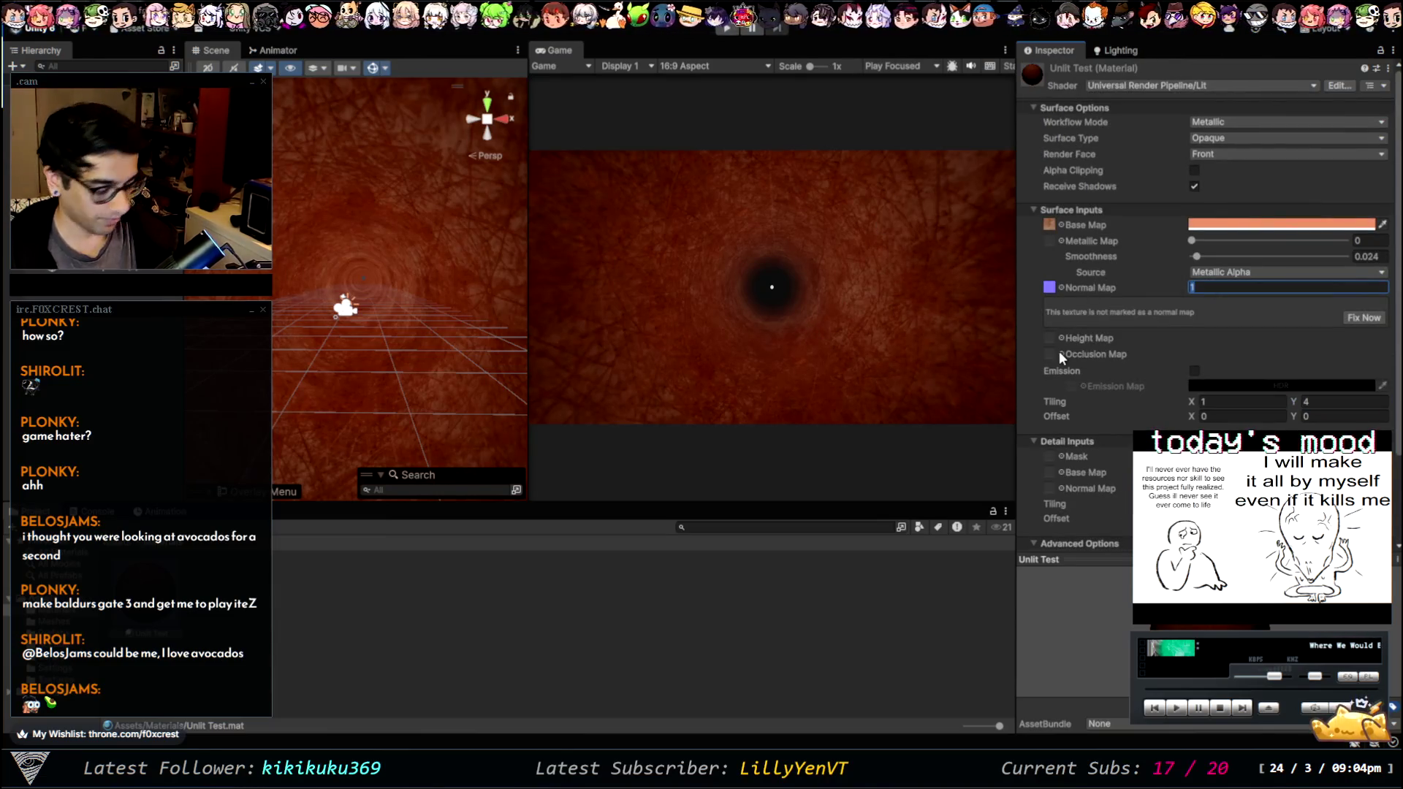
type("0.01")
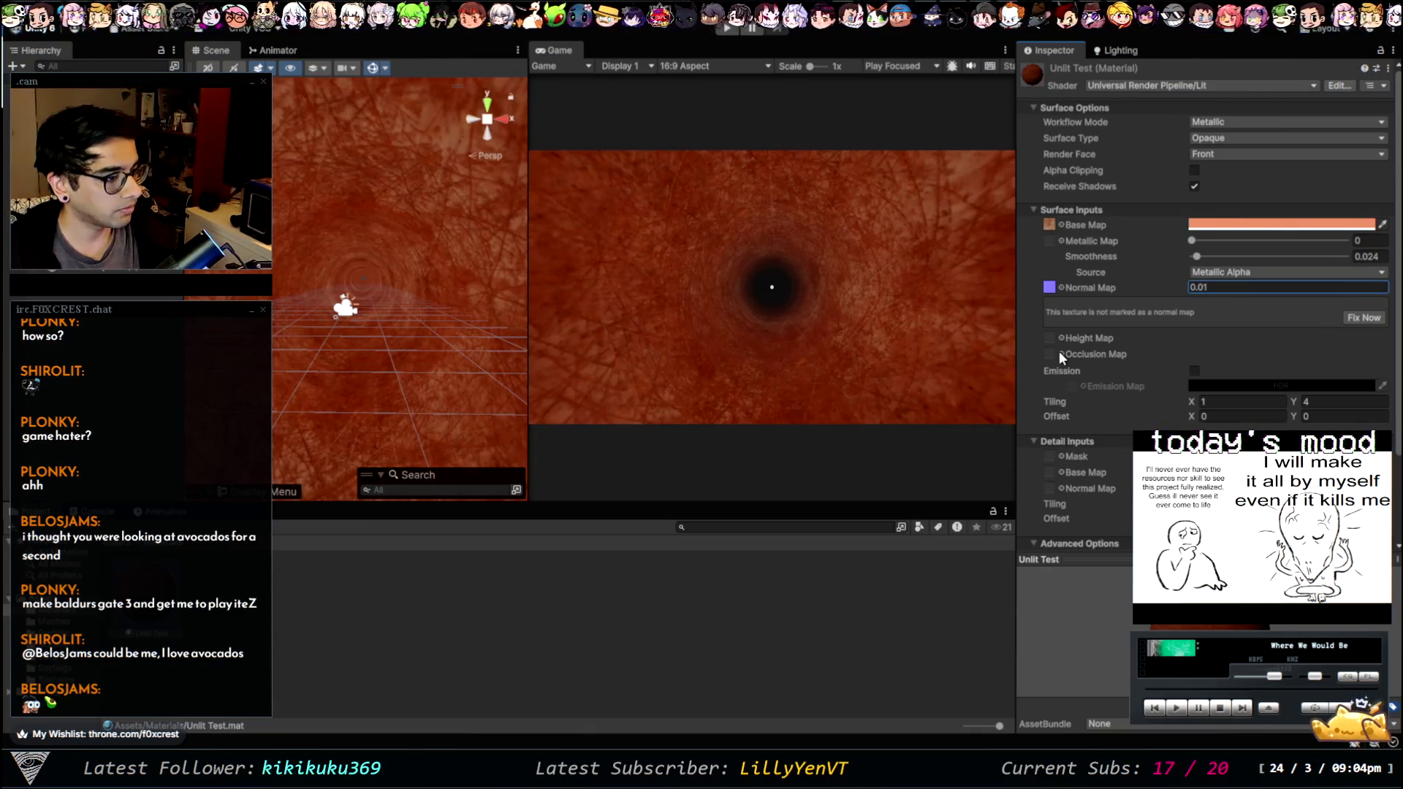
left_click(1217, 287)
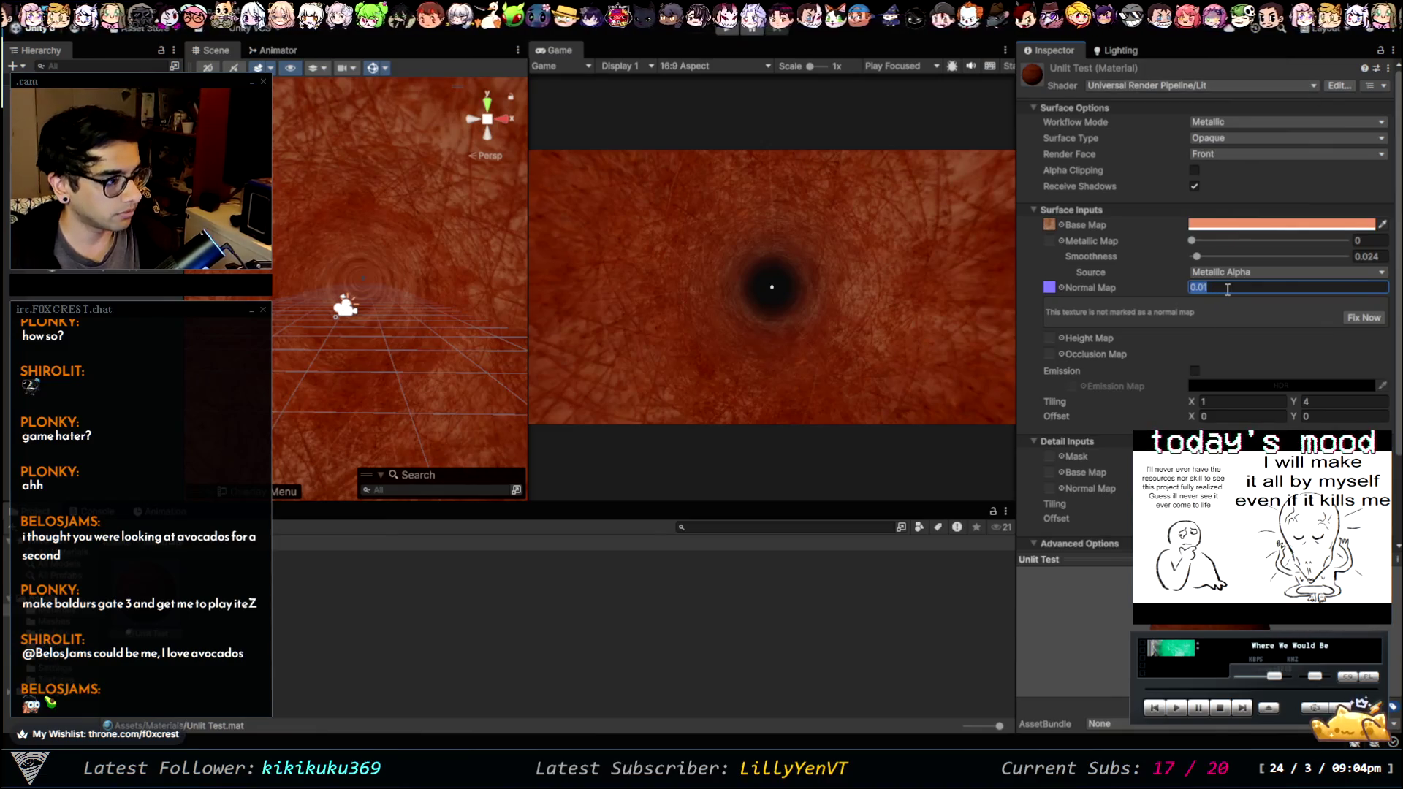
key("BackSpace")
type("0")
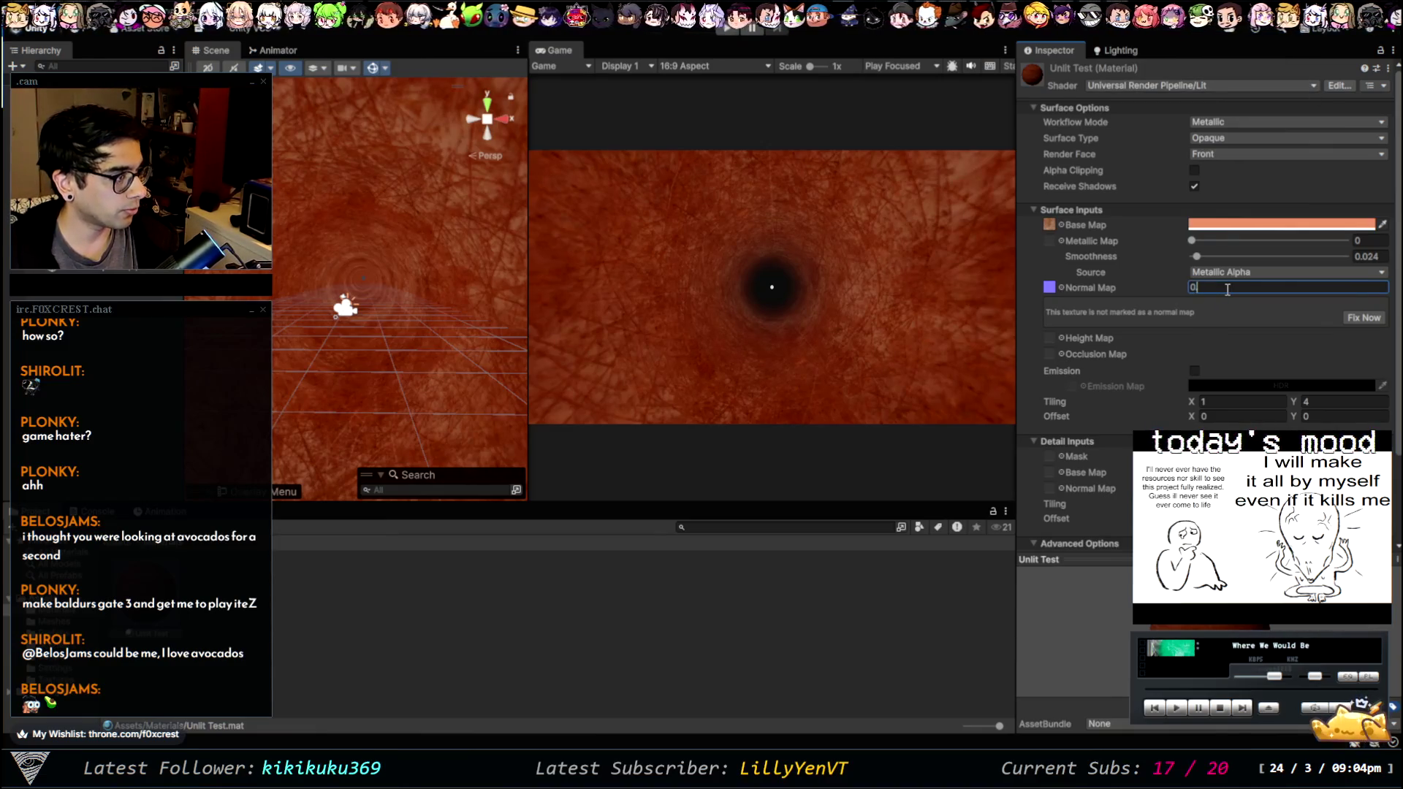
type(".4")
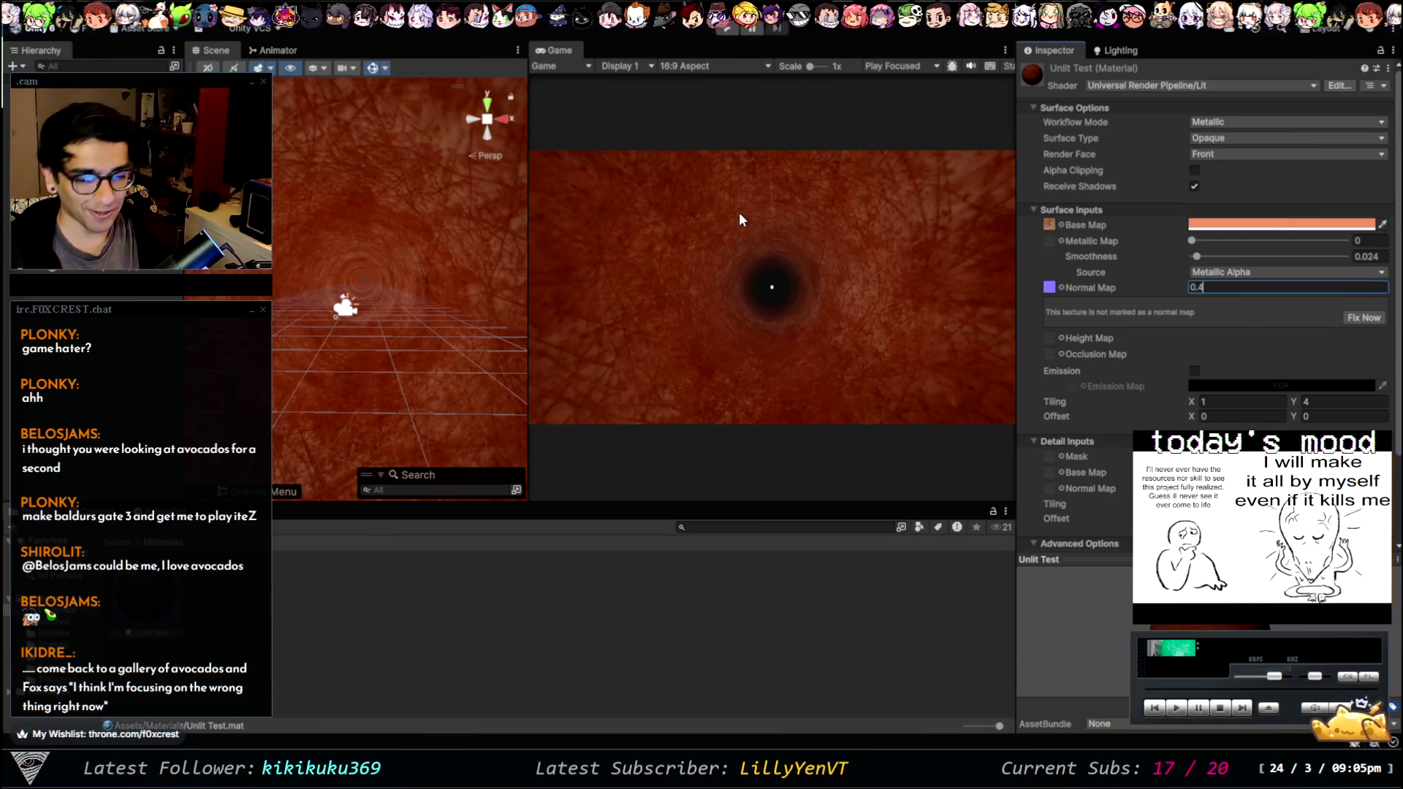
left_click(1115, 50)
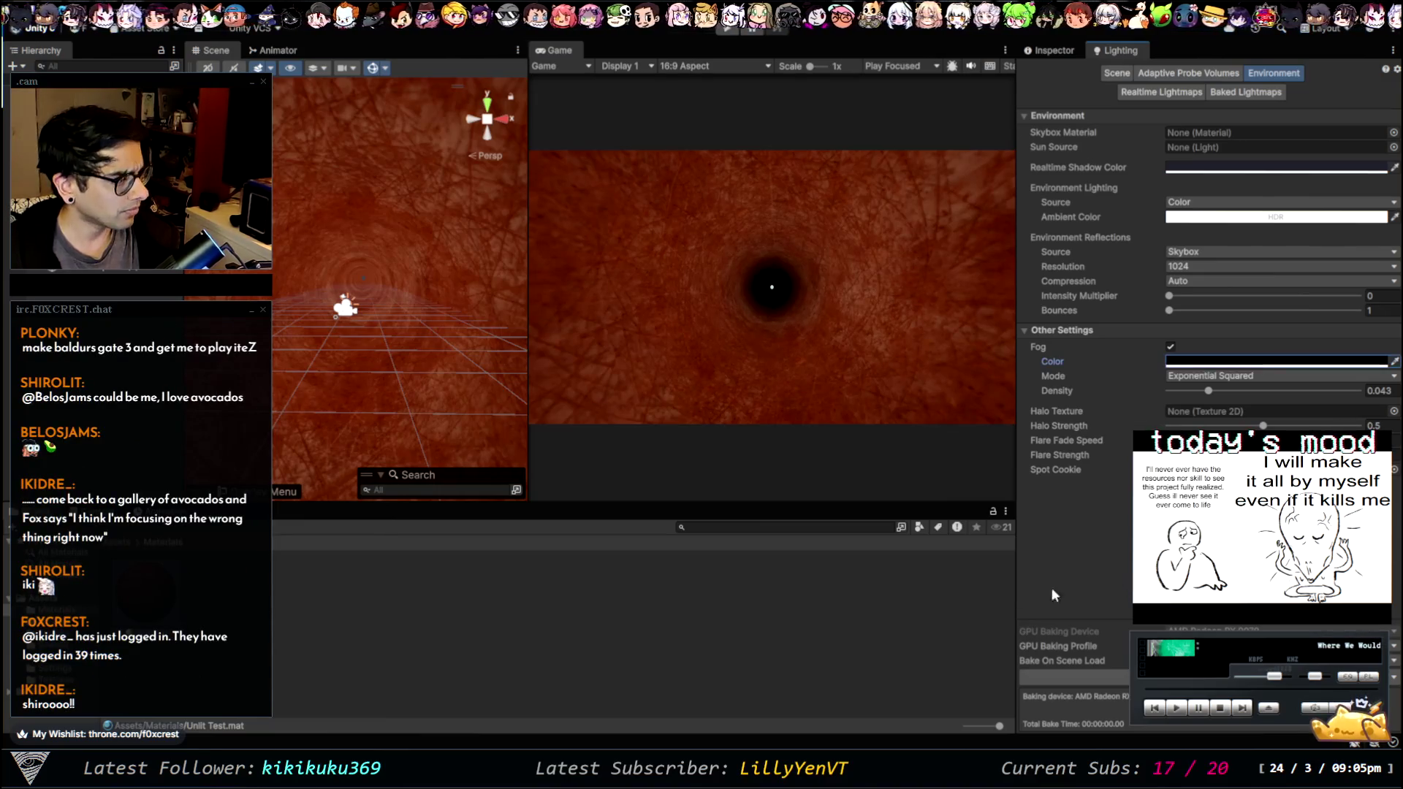
left_click(728, 29)
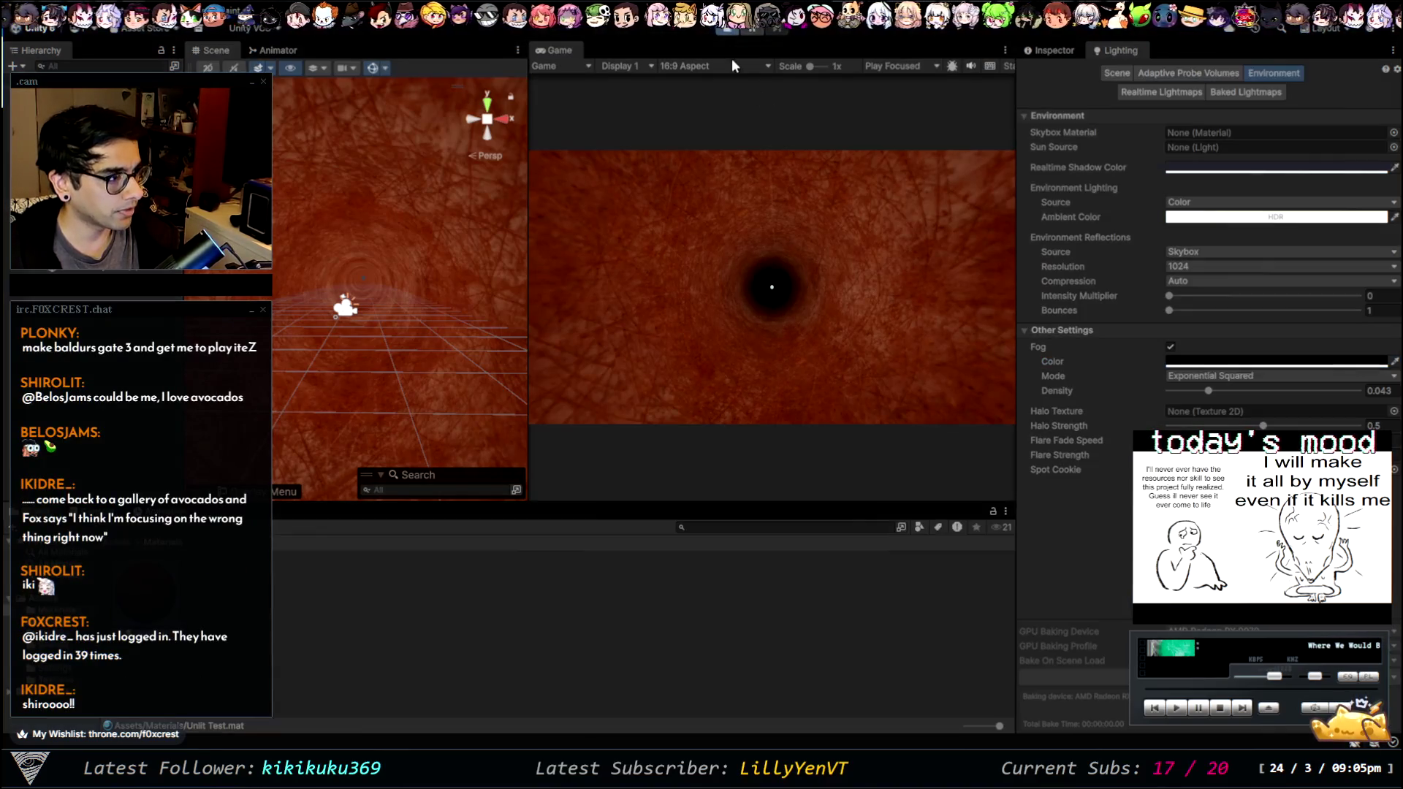
left_click(821, 275)
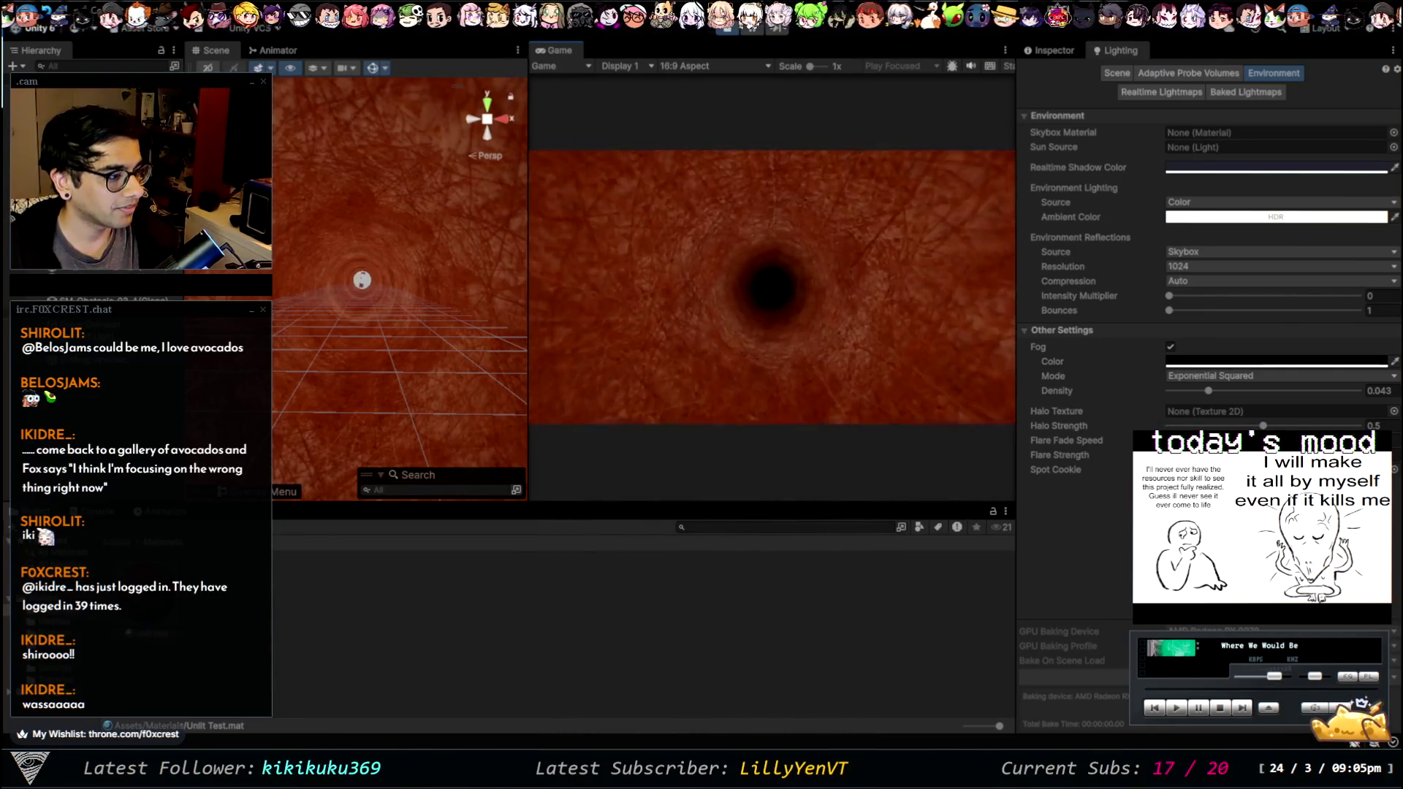
left_click(721, 28)
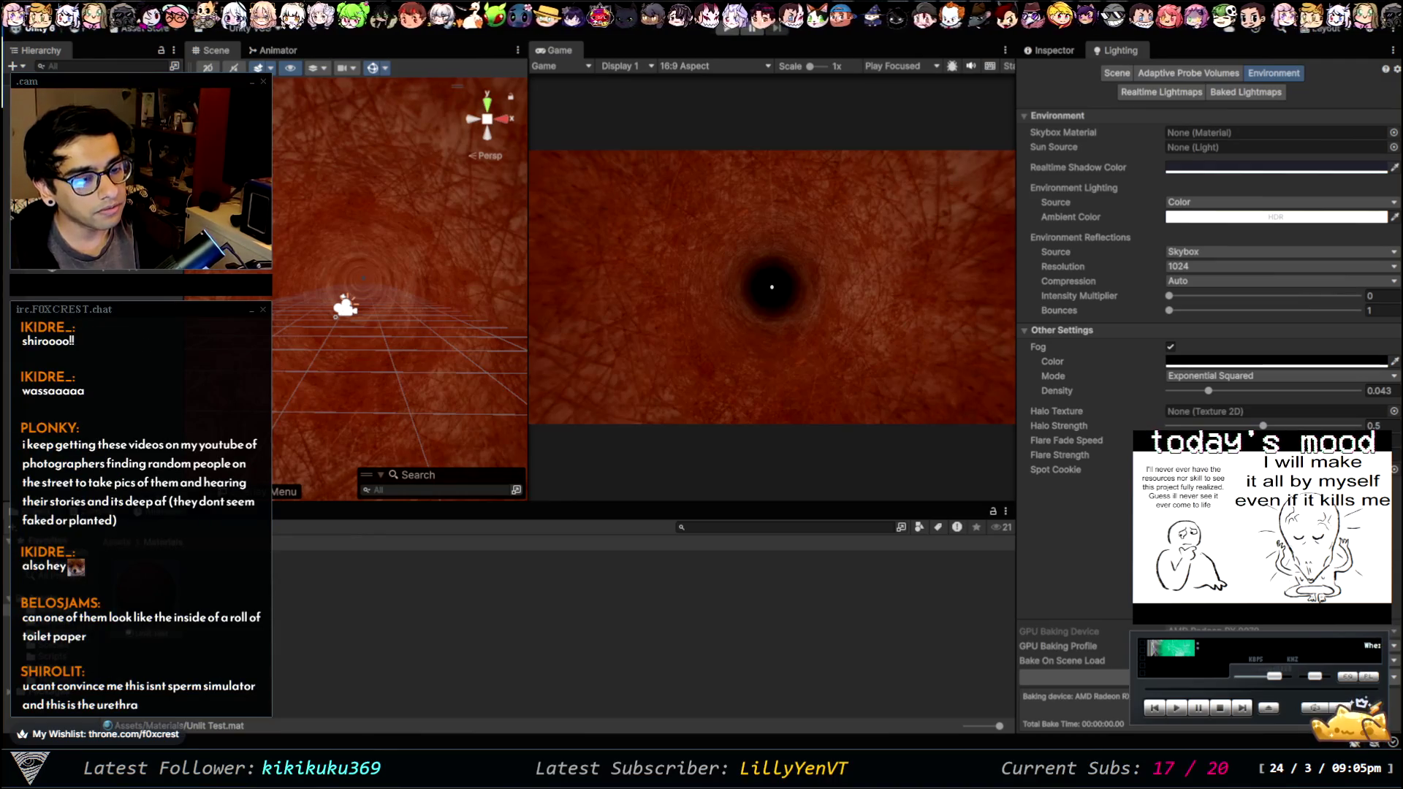
key("alt+Tab")
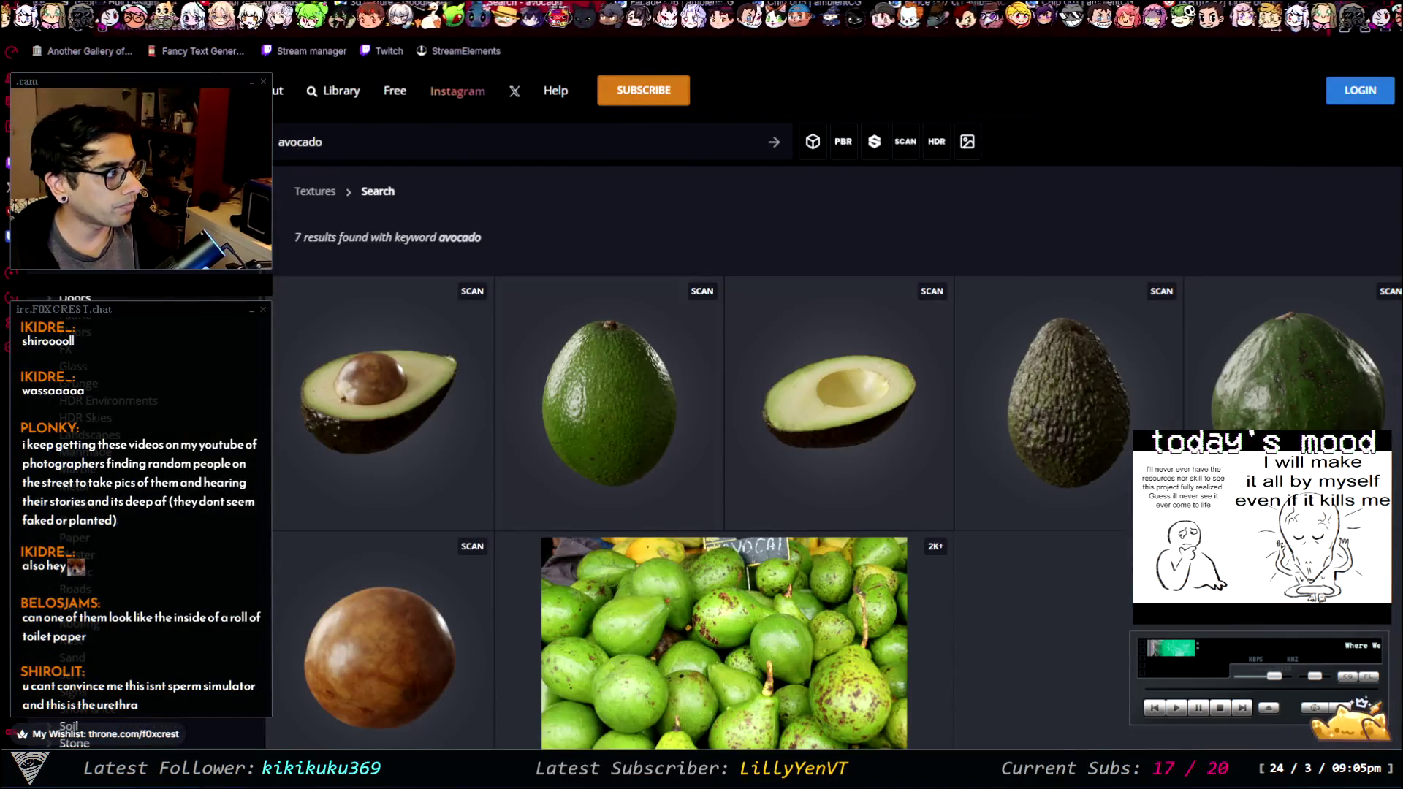
- Follow the channel link in the YouTube result for the Street Epistemology creator
key("ctrl+t")
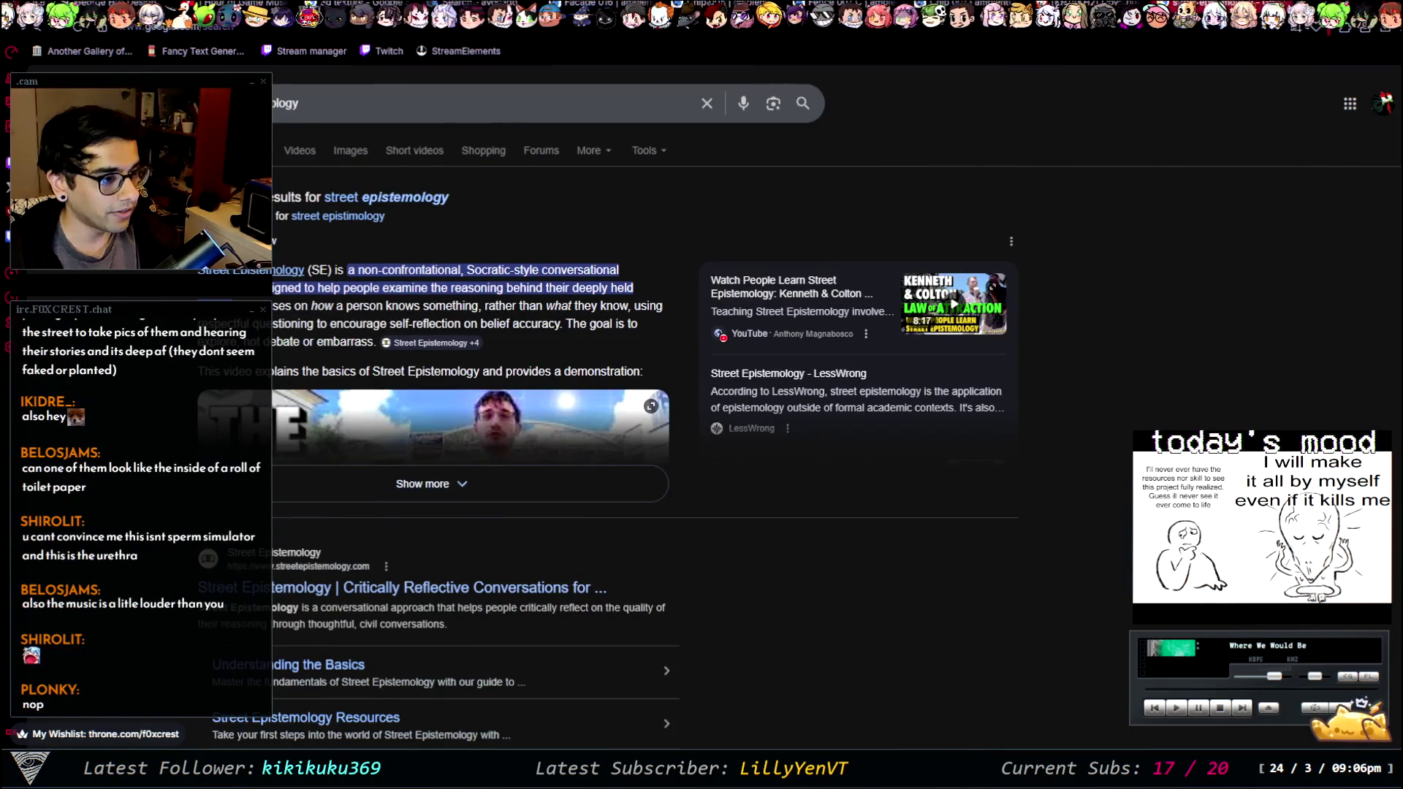
scroll(701, 409, "down", 6)
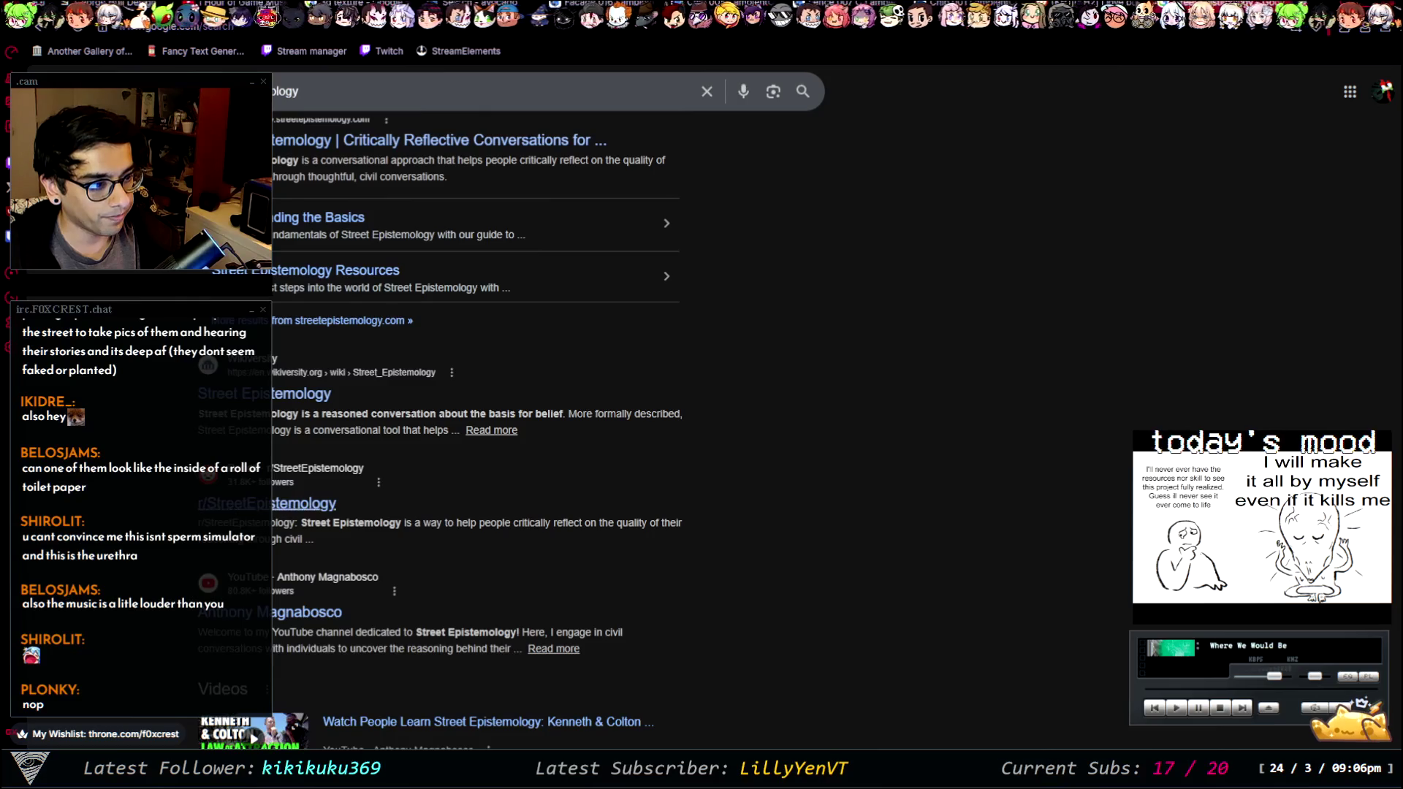
left_click(294, 617)
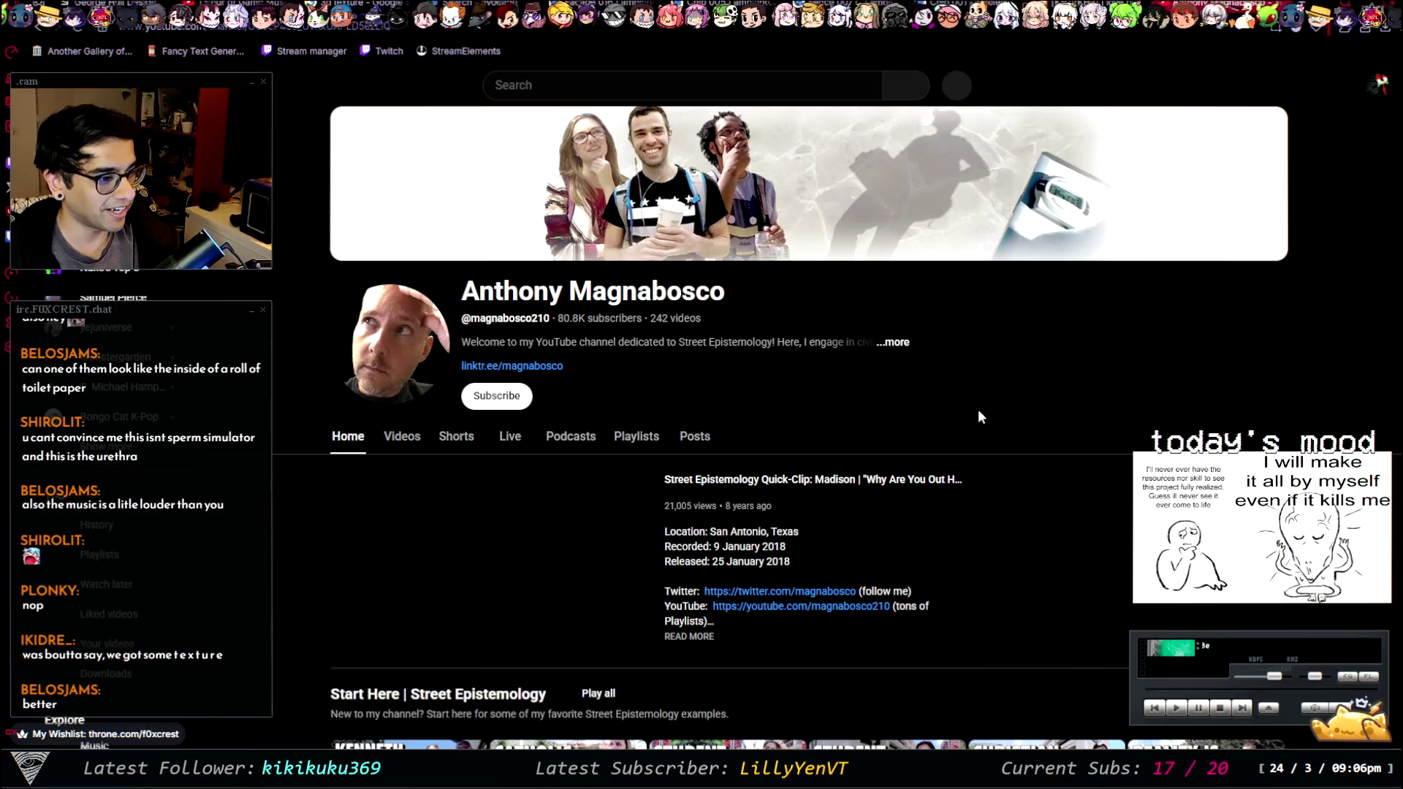
scroll(1026, 405, "down", 5)
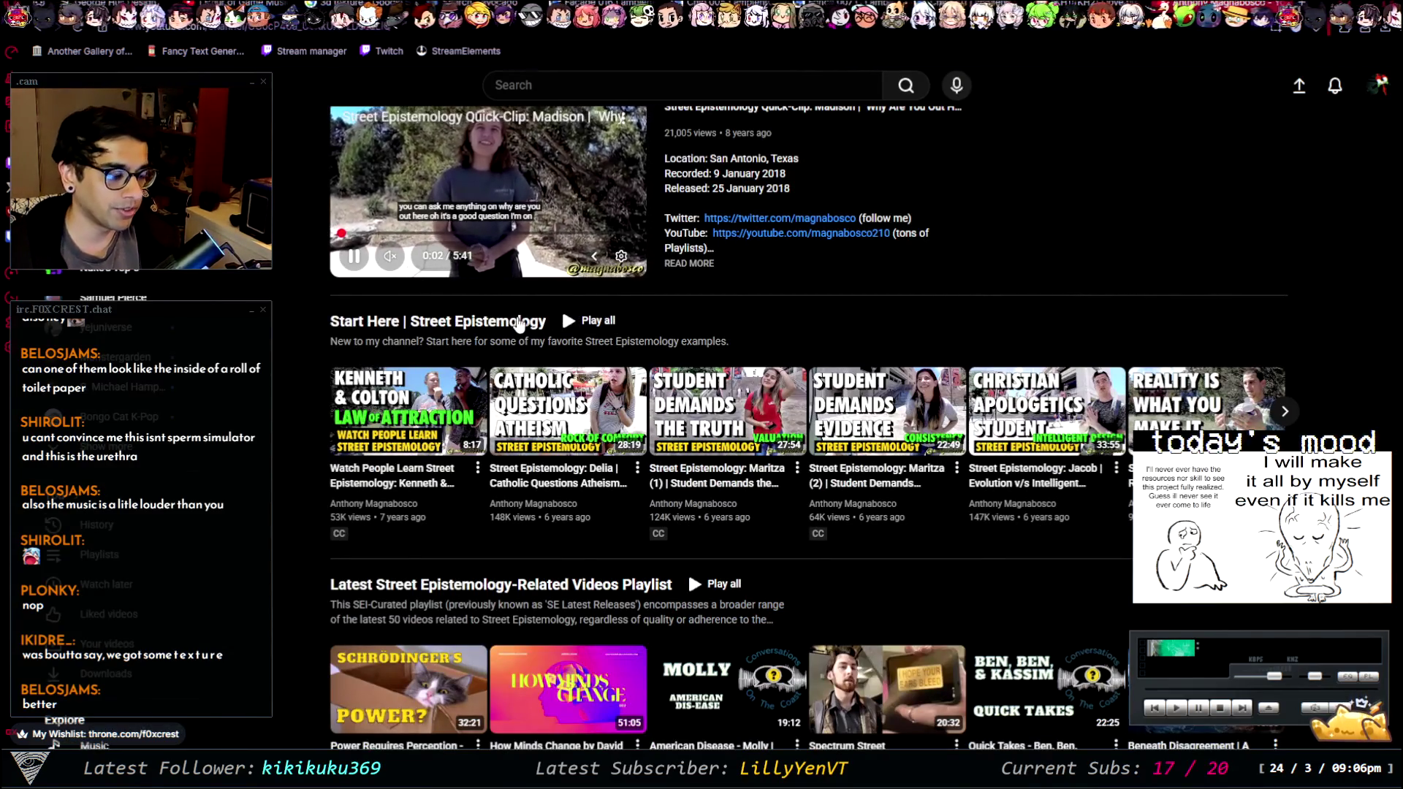
scroll(698, 323, "down", 4)
scroll(1033, 353, "up", 3)
scroll(888, 451, "up", 2)
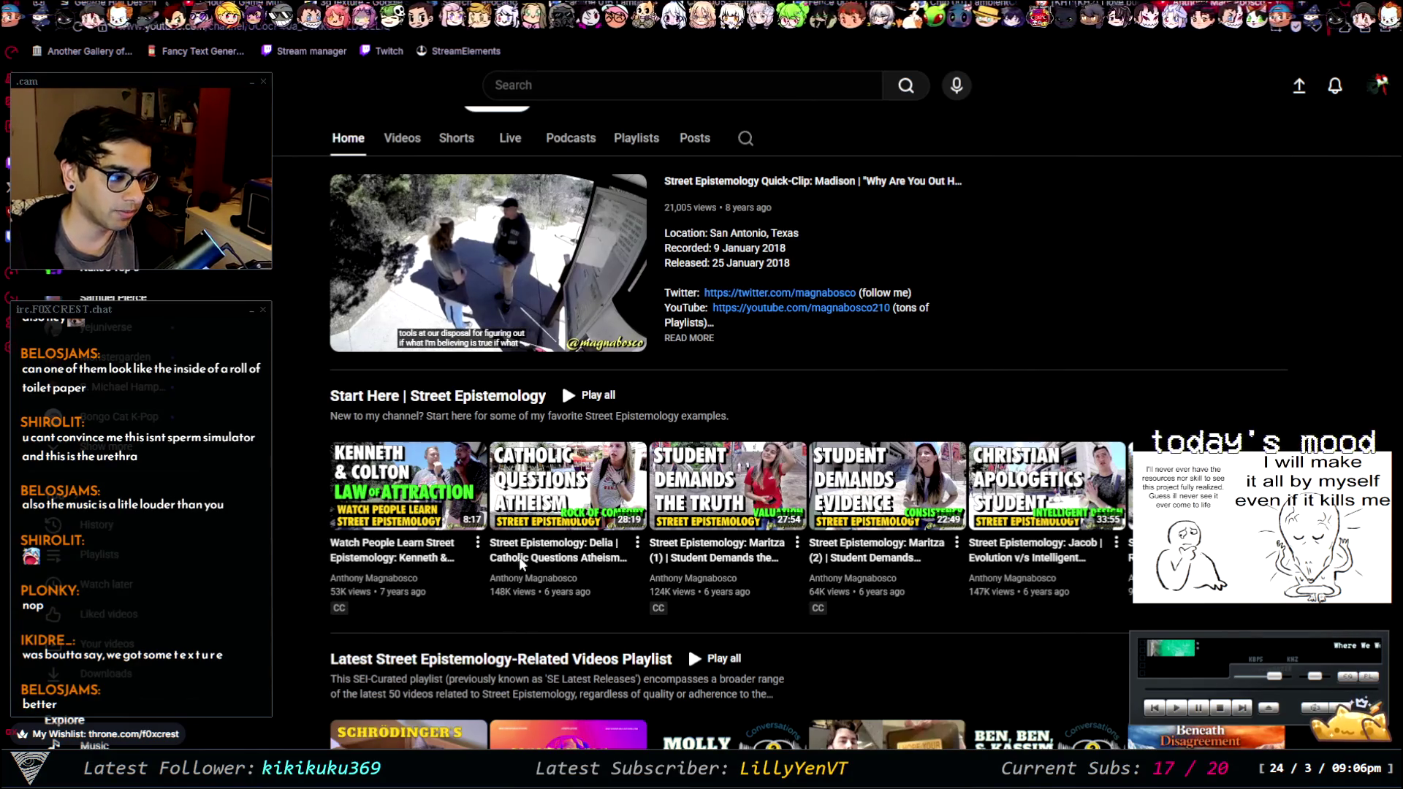
scroll(706, 345, "up", 3)
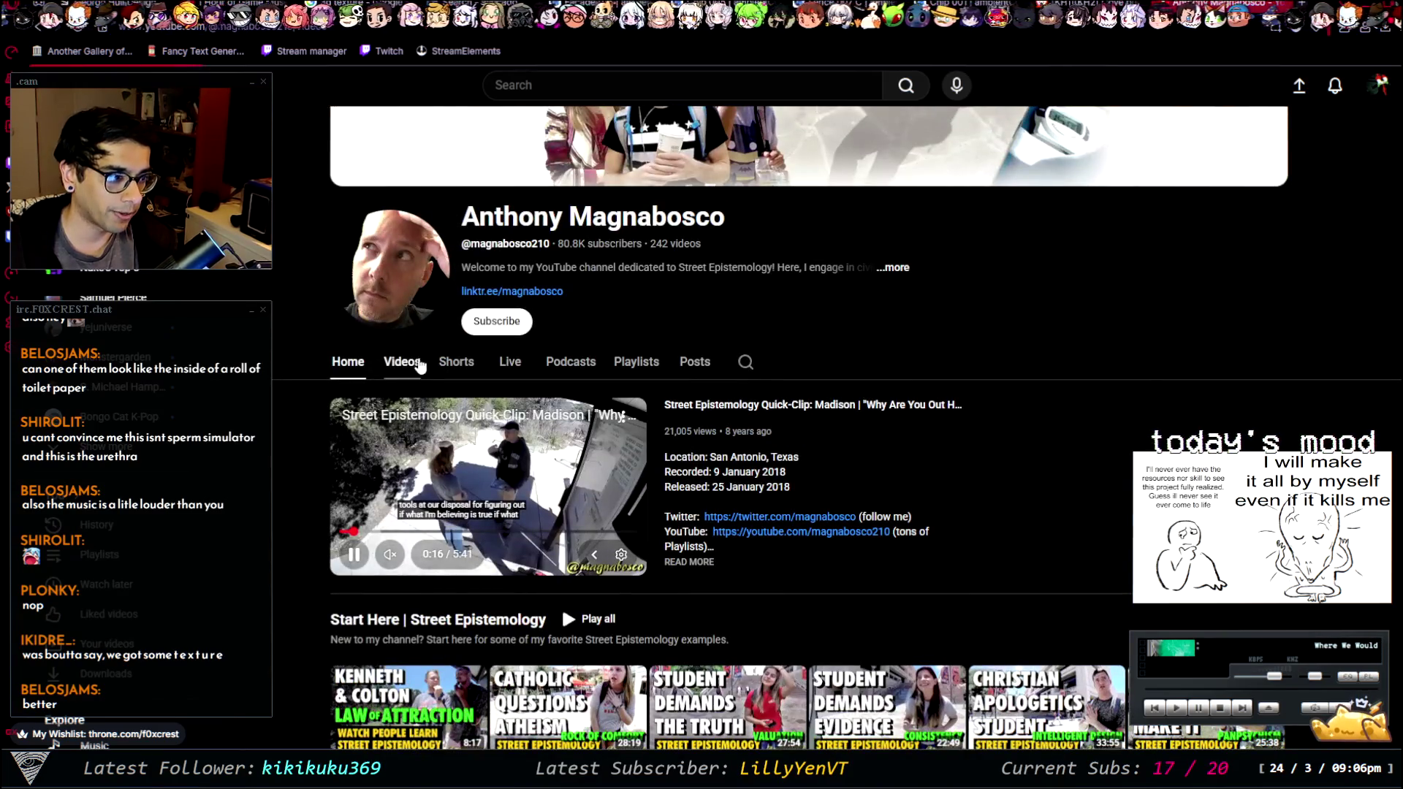
left_click(402, 361)
- Scroll the Videos grid down to 6–7-year-old uploads like 'Homeward Bound' and 'The Greater Truth'
scroll(702, 439, "down", 5)
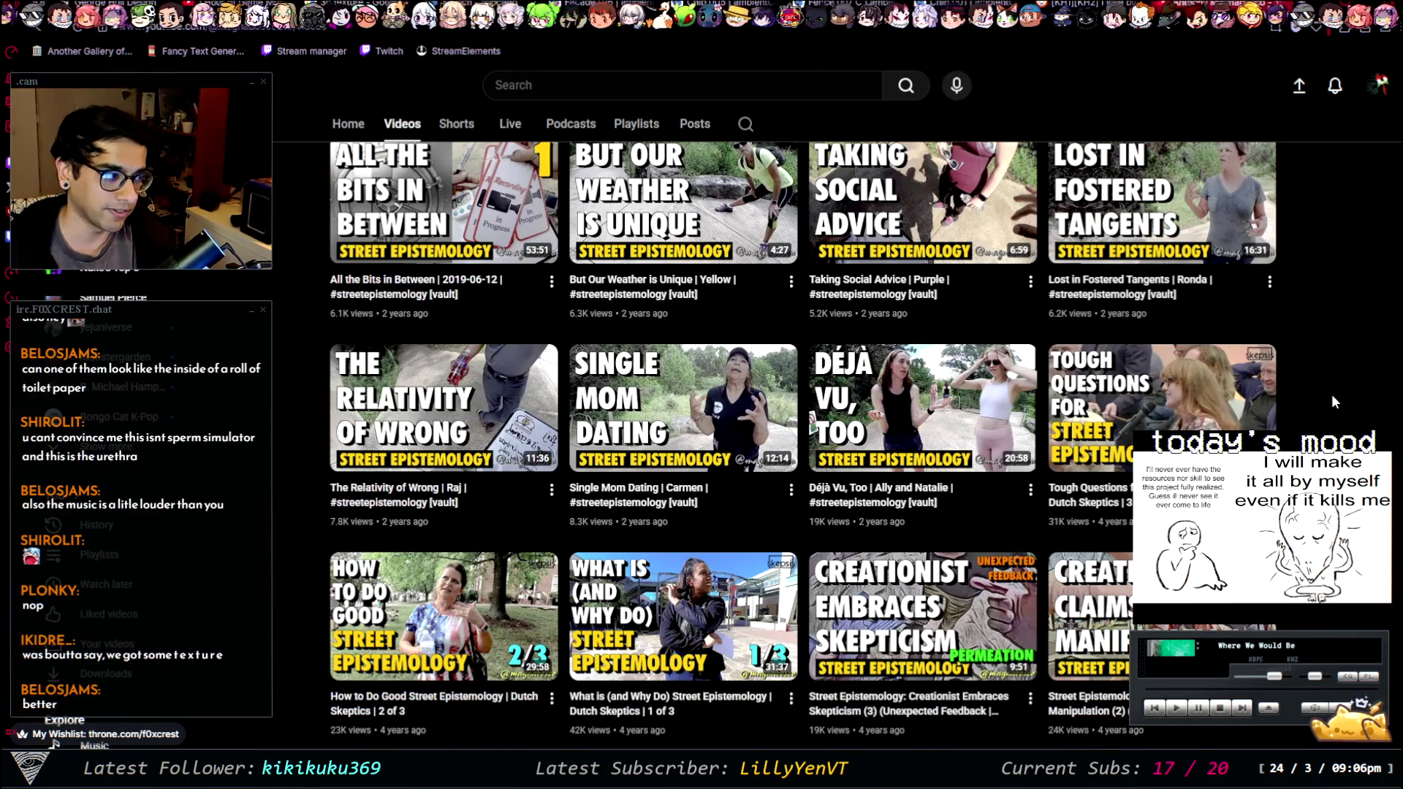
scroll(1332, 394, "down", 3)
scroll(1322, 409, "down", 3)
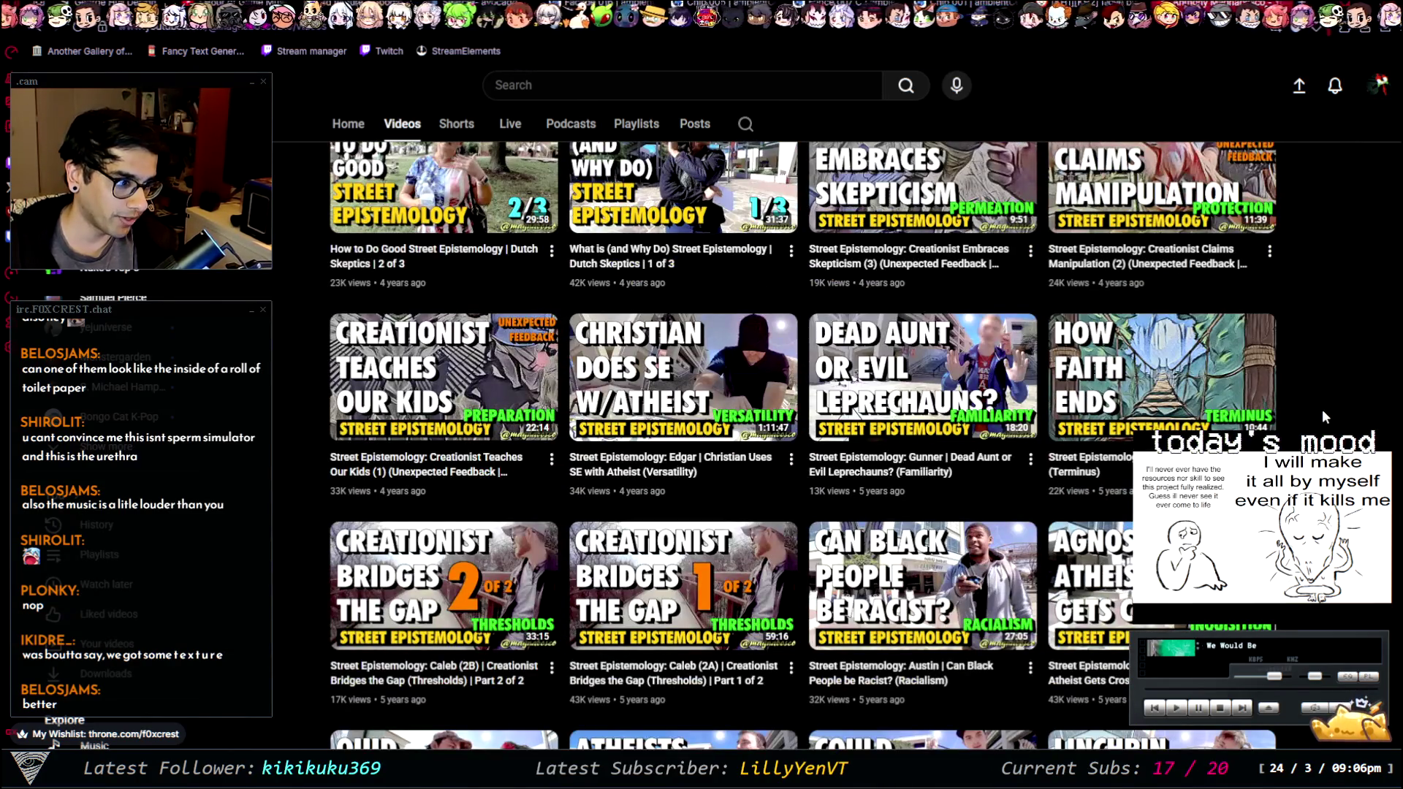
scroll(1316, 425, "down", 1)
scroll(1314, 427, "down", 5)
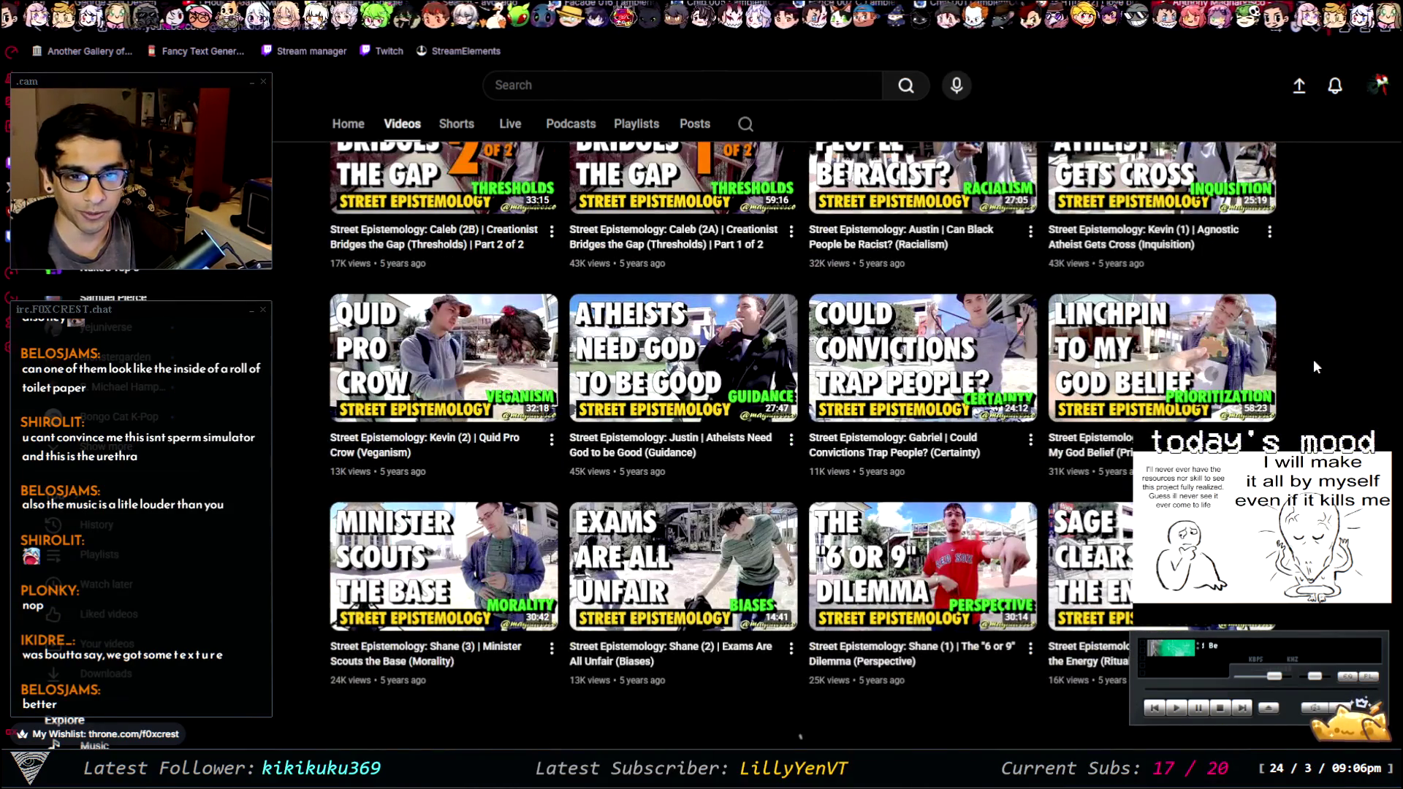
scroll(1314, 355, "down", 8)
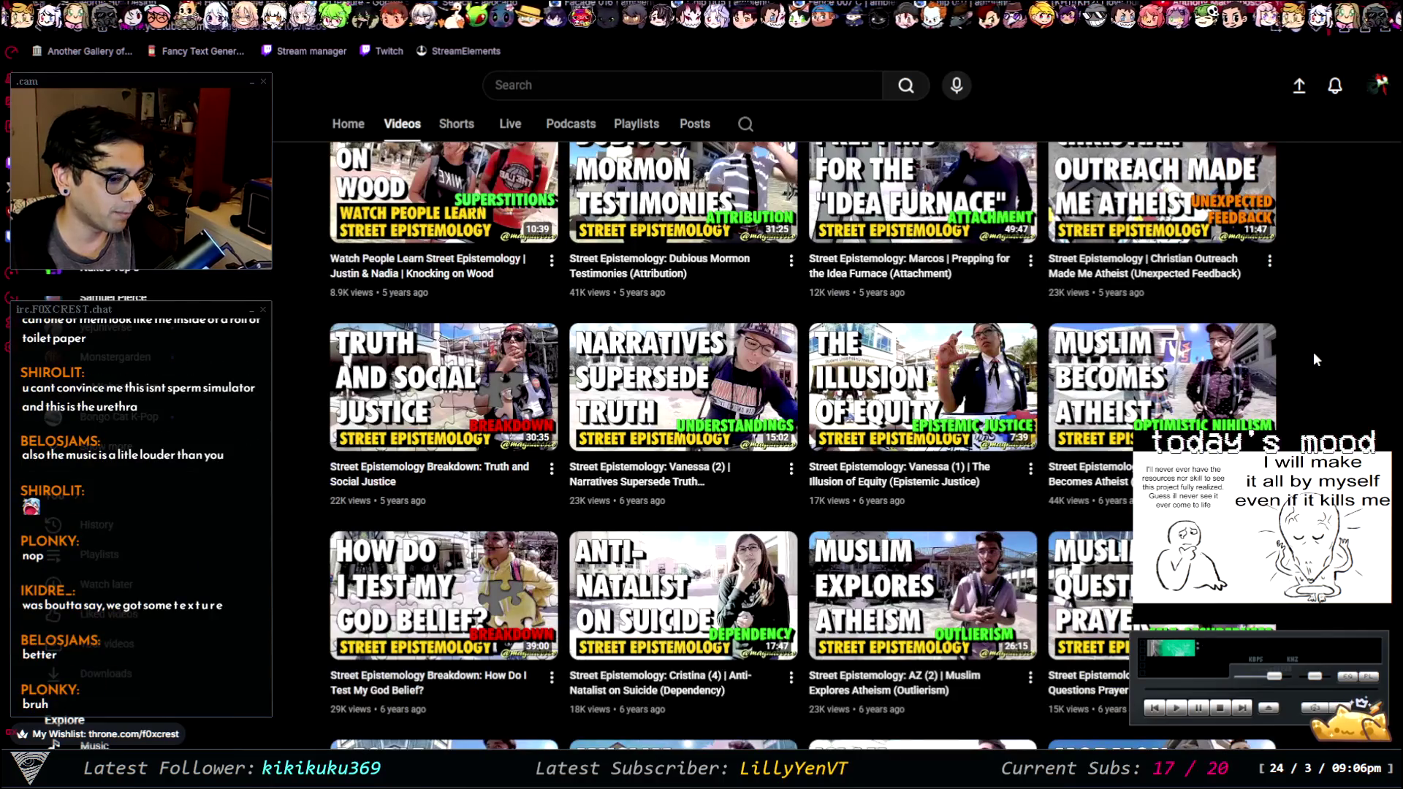
scroll(1313, 358, "down", 4)
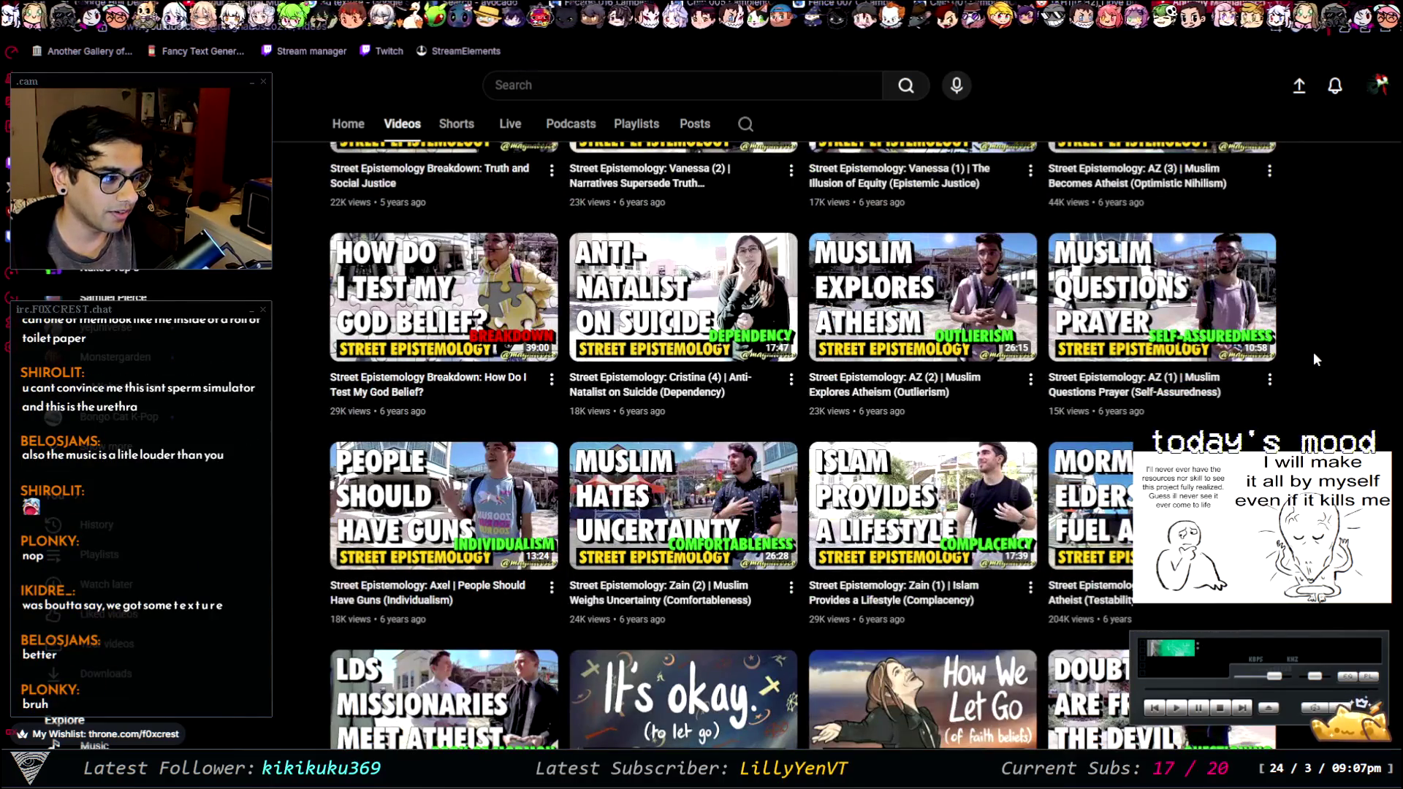
scroll(1313, 358, "down", 4)
scroll(1314, 352, "down", 2)
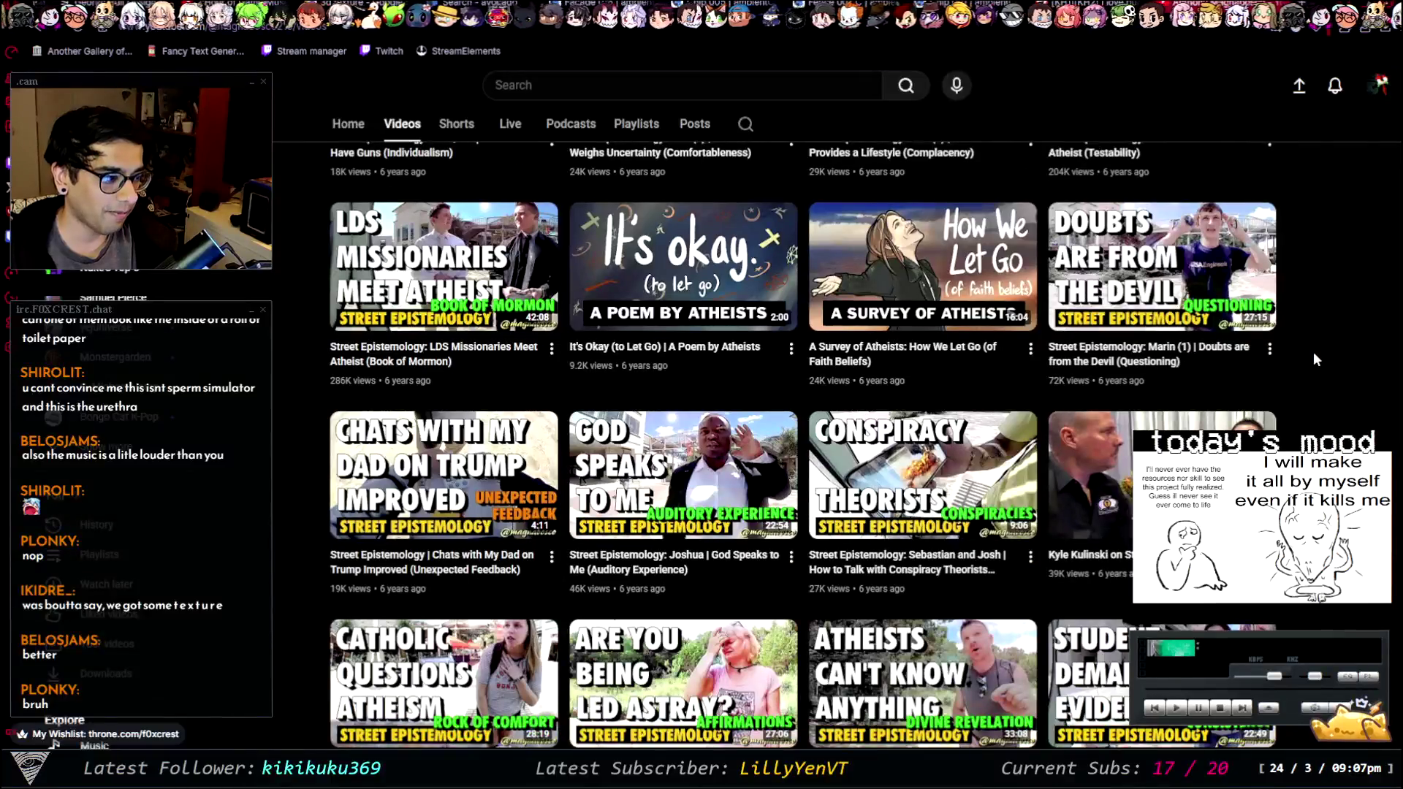
scroll(1314, 352, "down", 1)
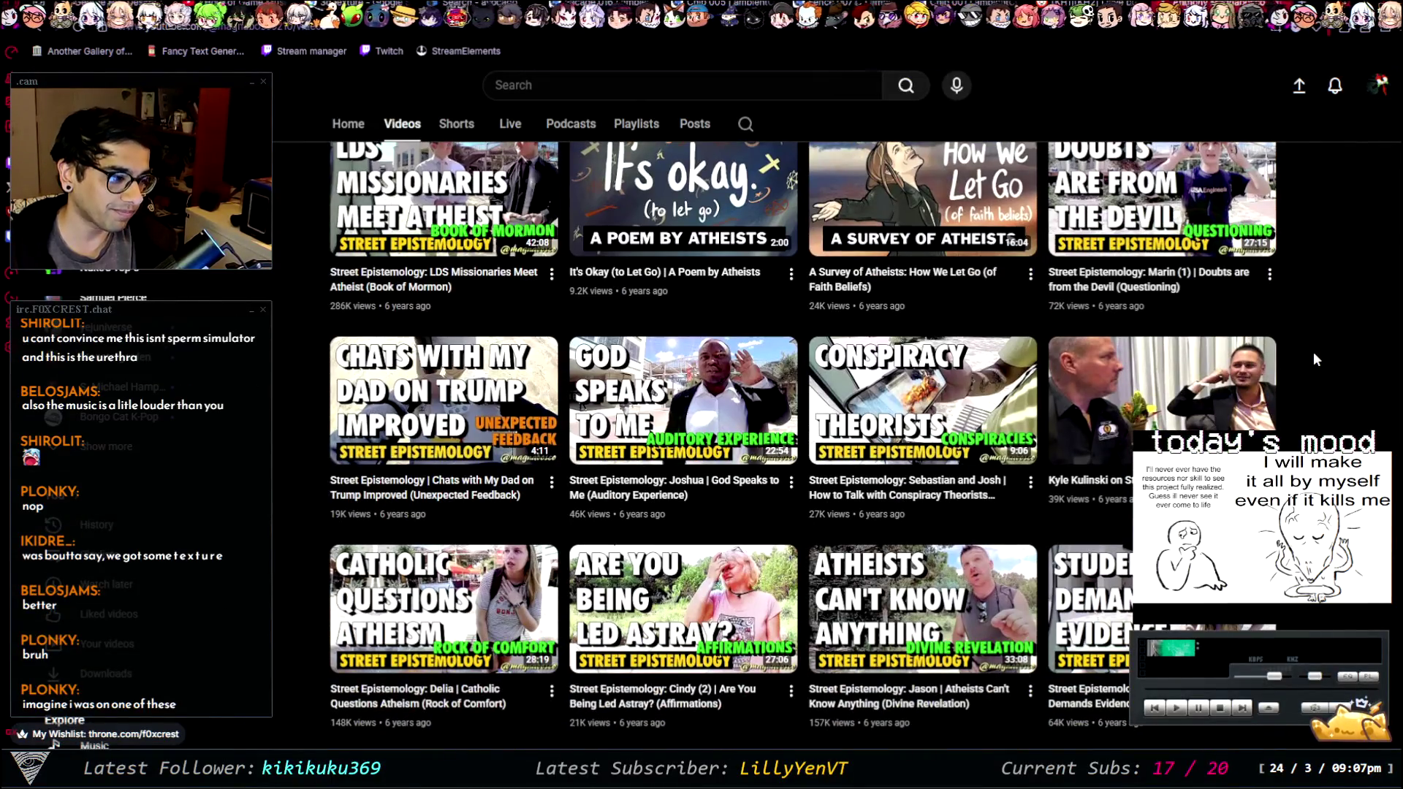
scroll(1313, 353, "down", 1)
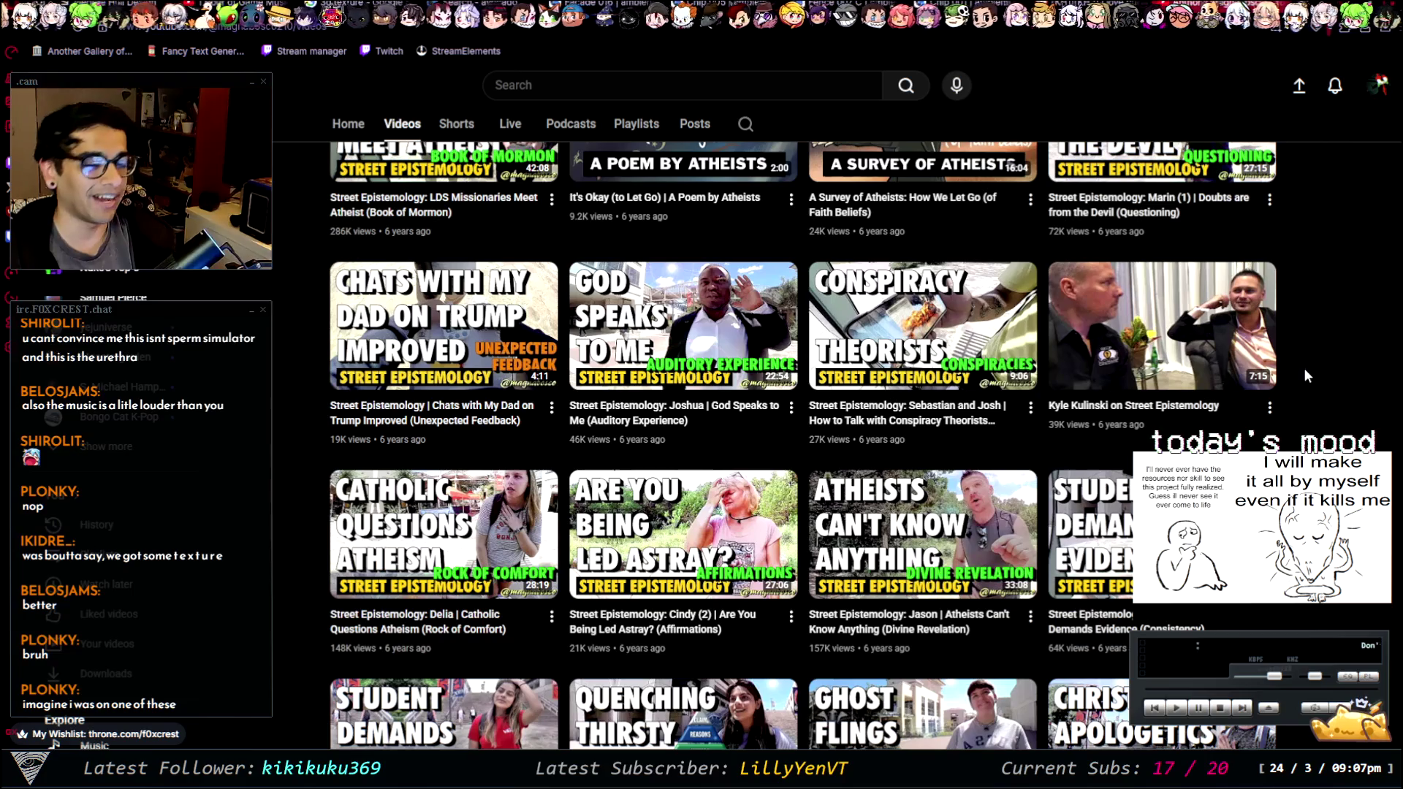
scroll(1298, 379, "down", 2)
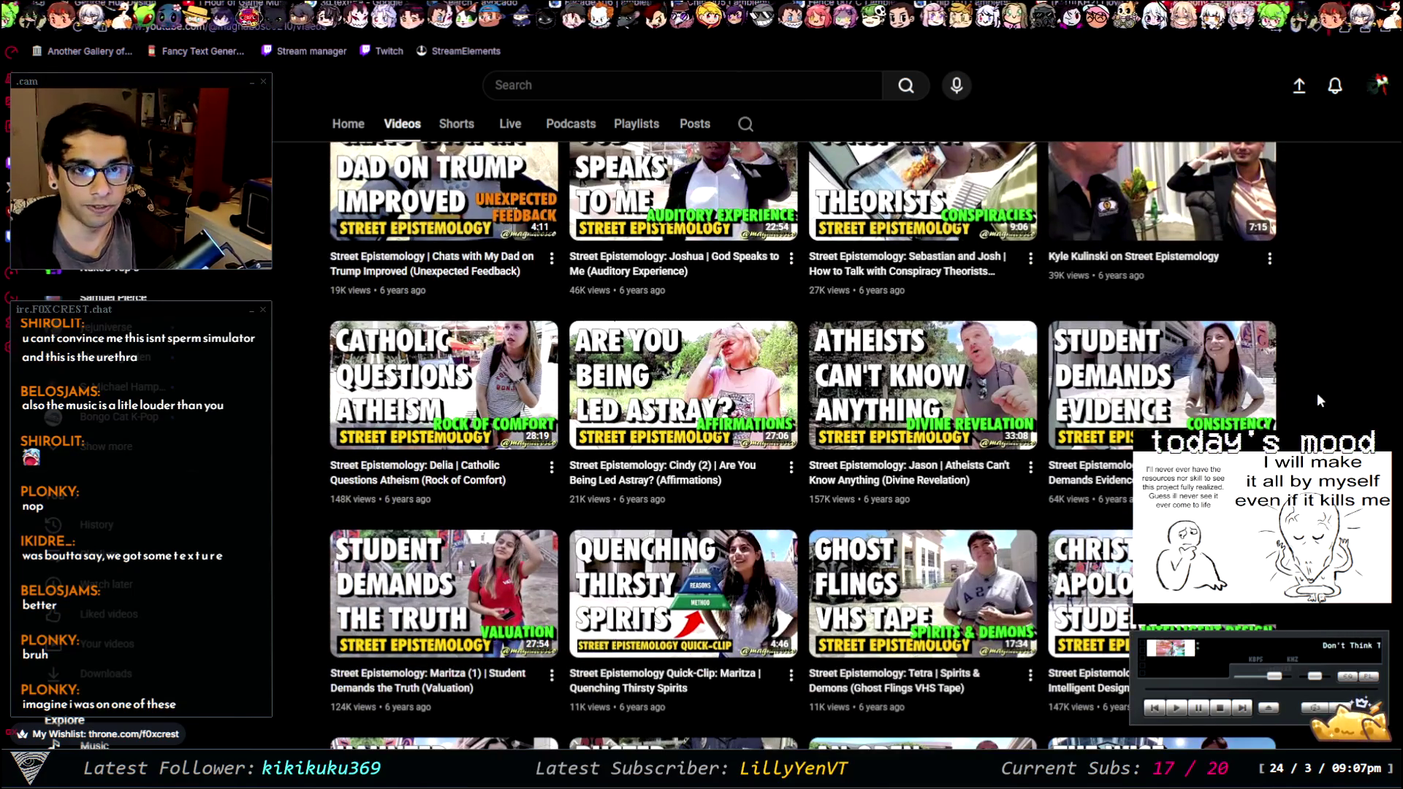
scroll(1316, 380, "down", 2)
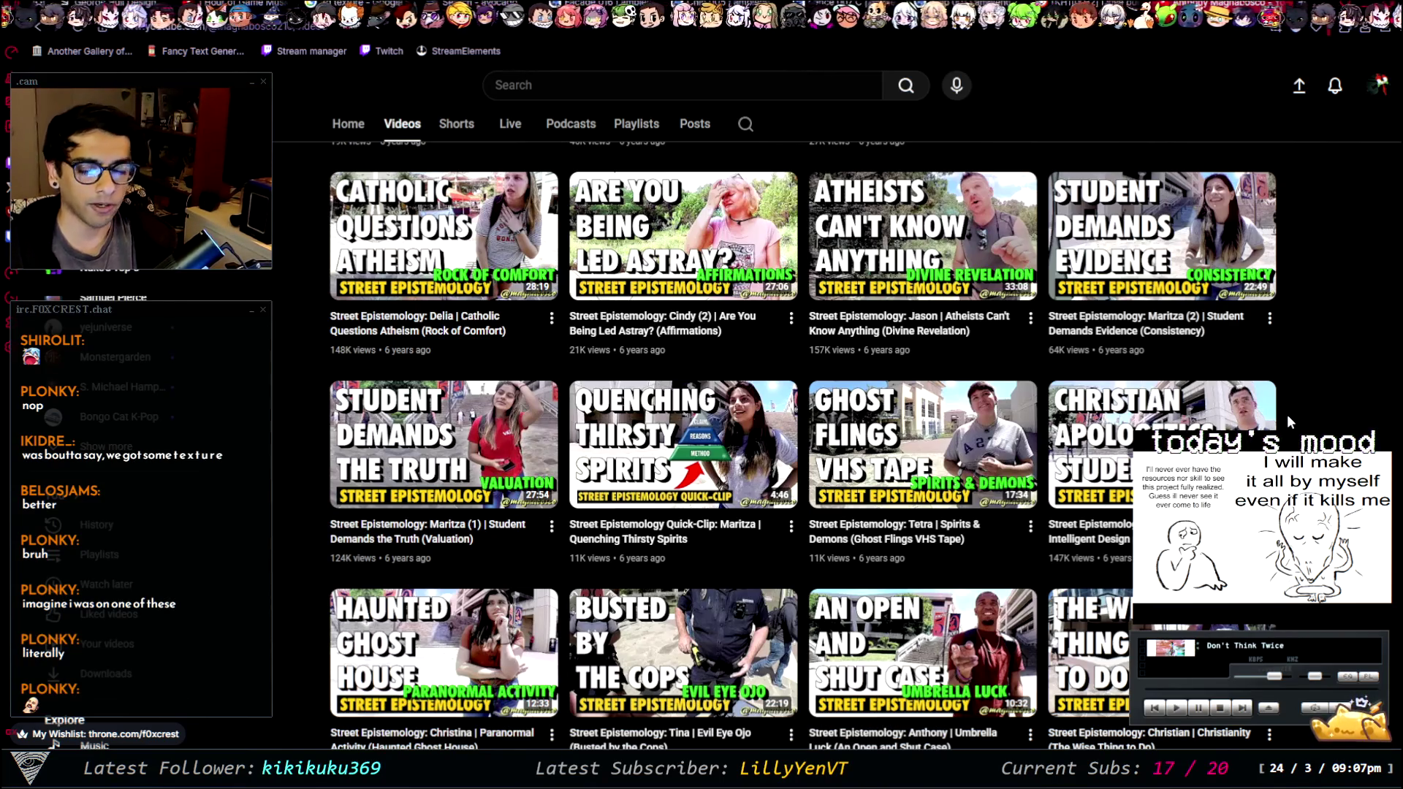
scroll(1287, 414, "down", 5)
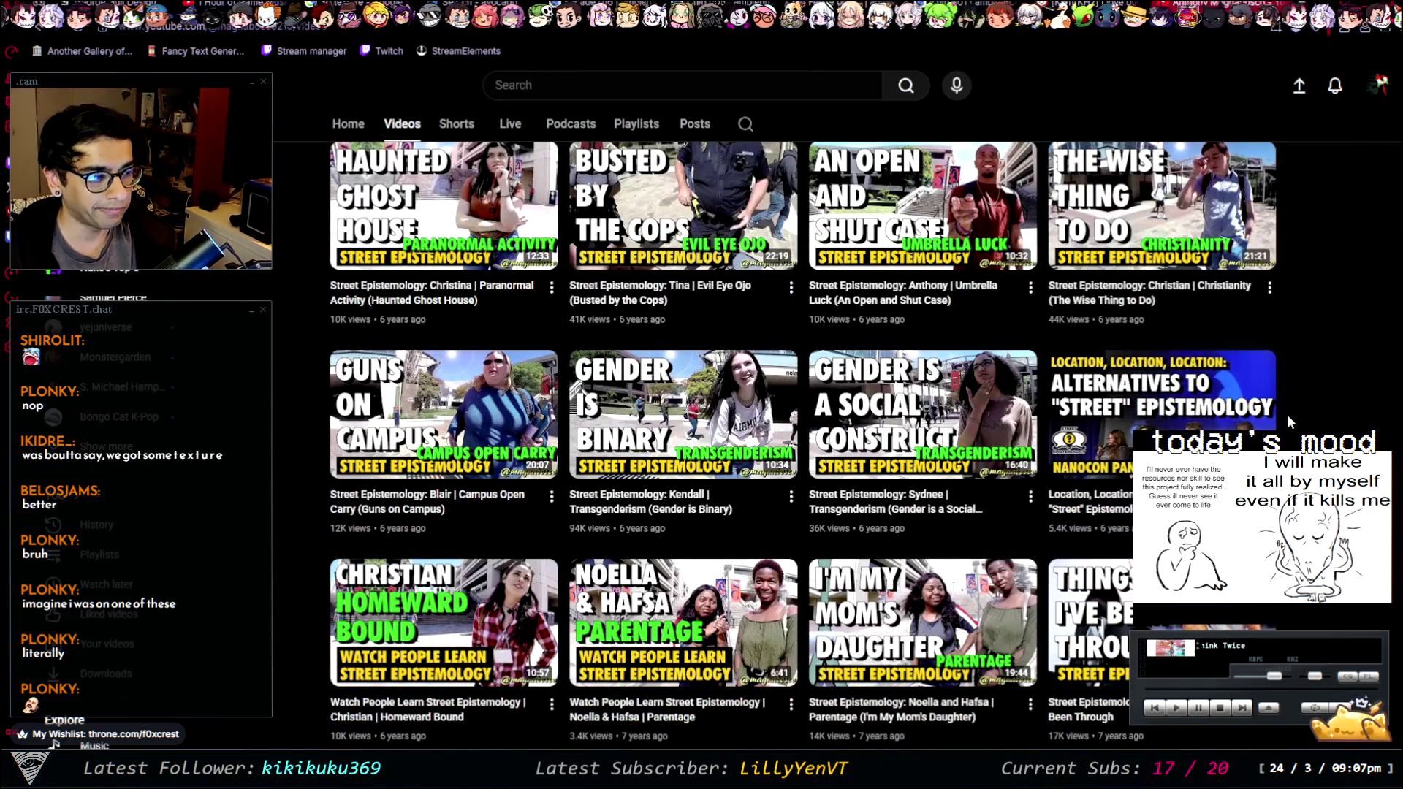
scroll(1287, 414, "down", 4)
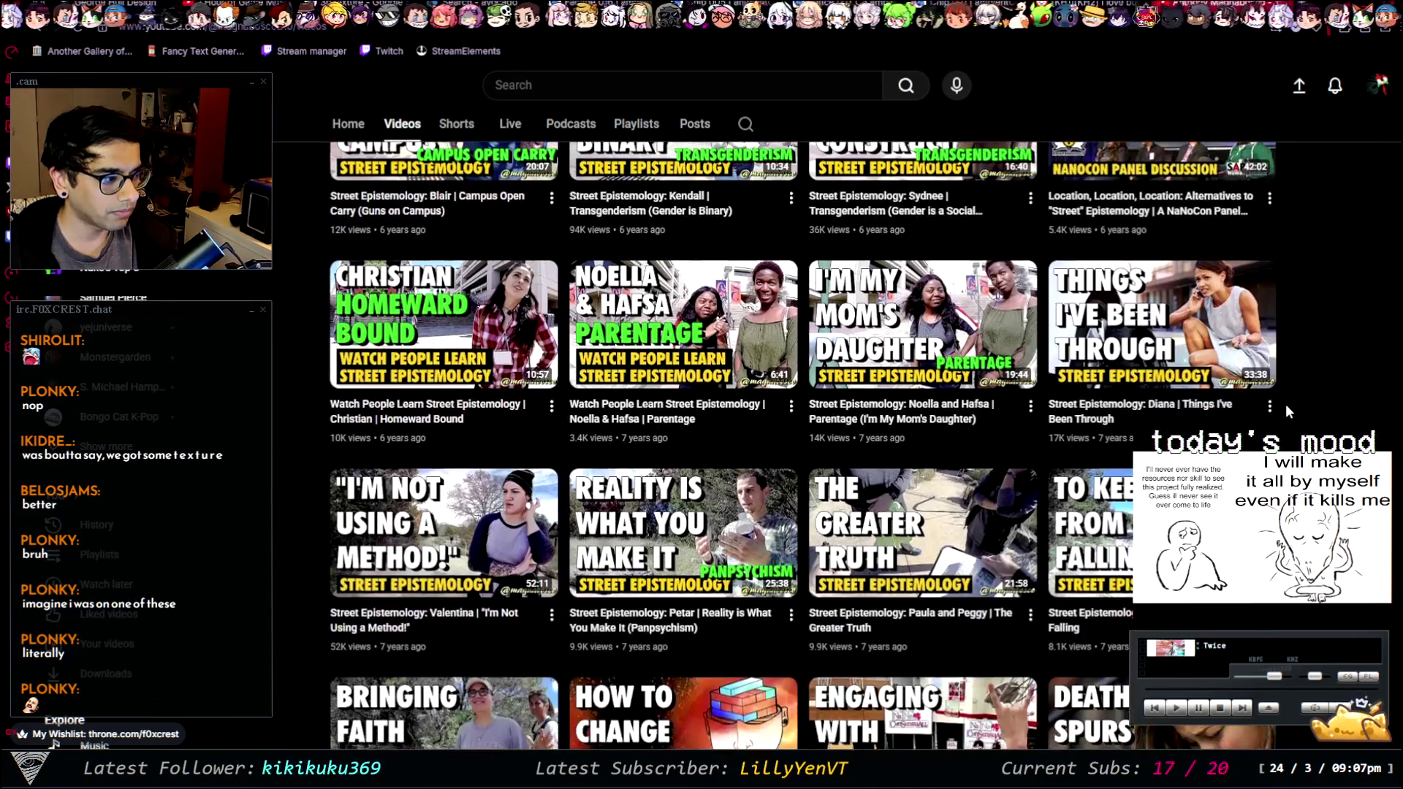
scroll(1288, 411, "down", 1)
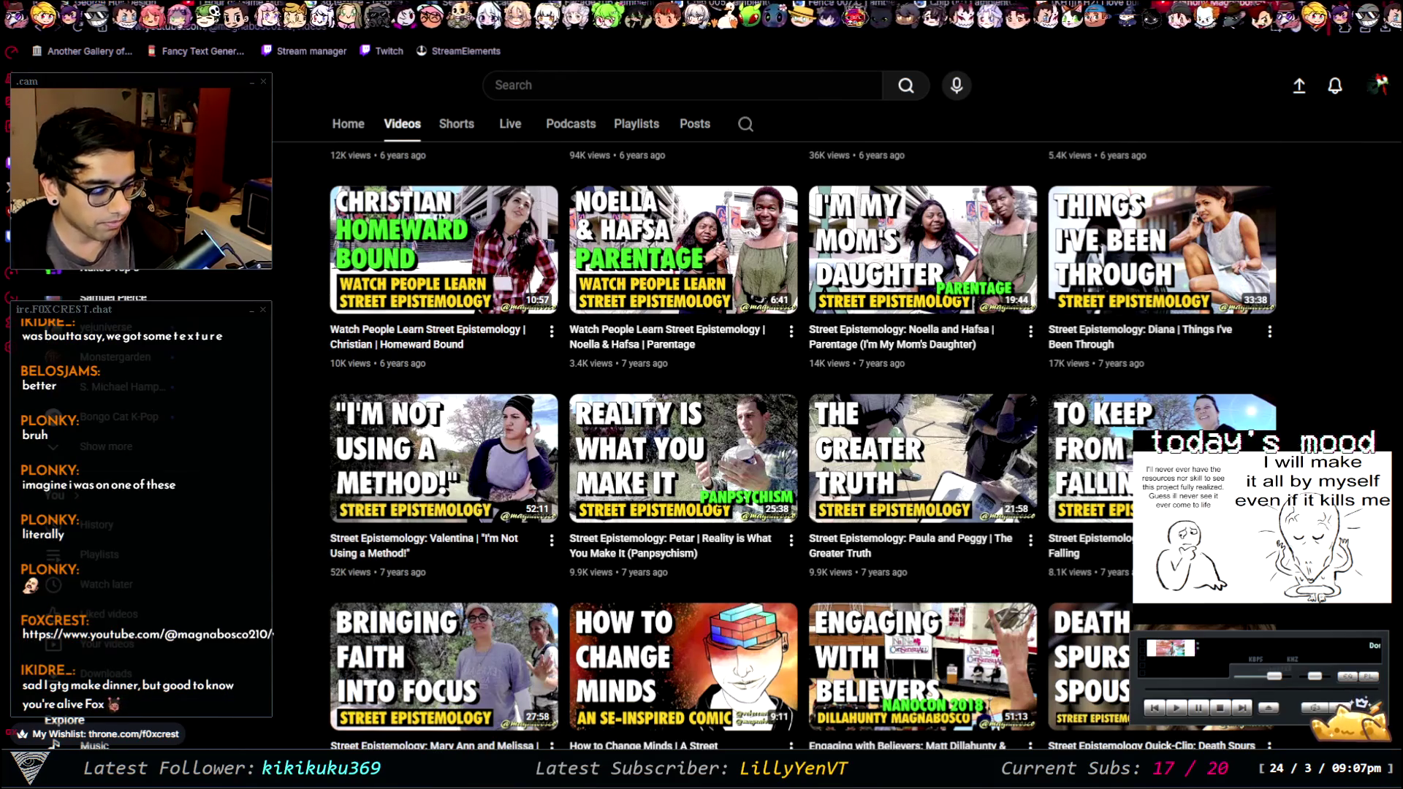
mouse_move(683, 458)
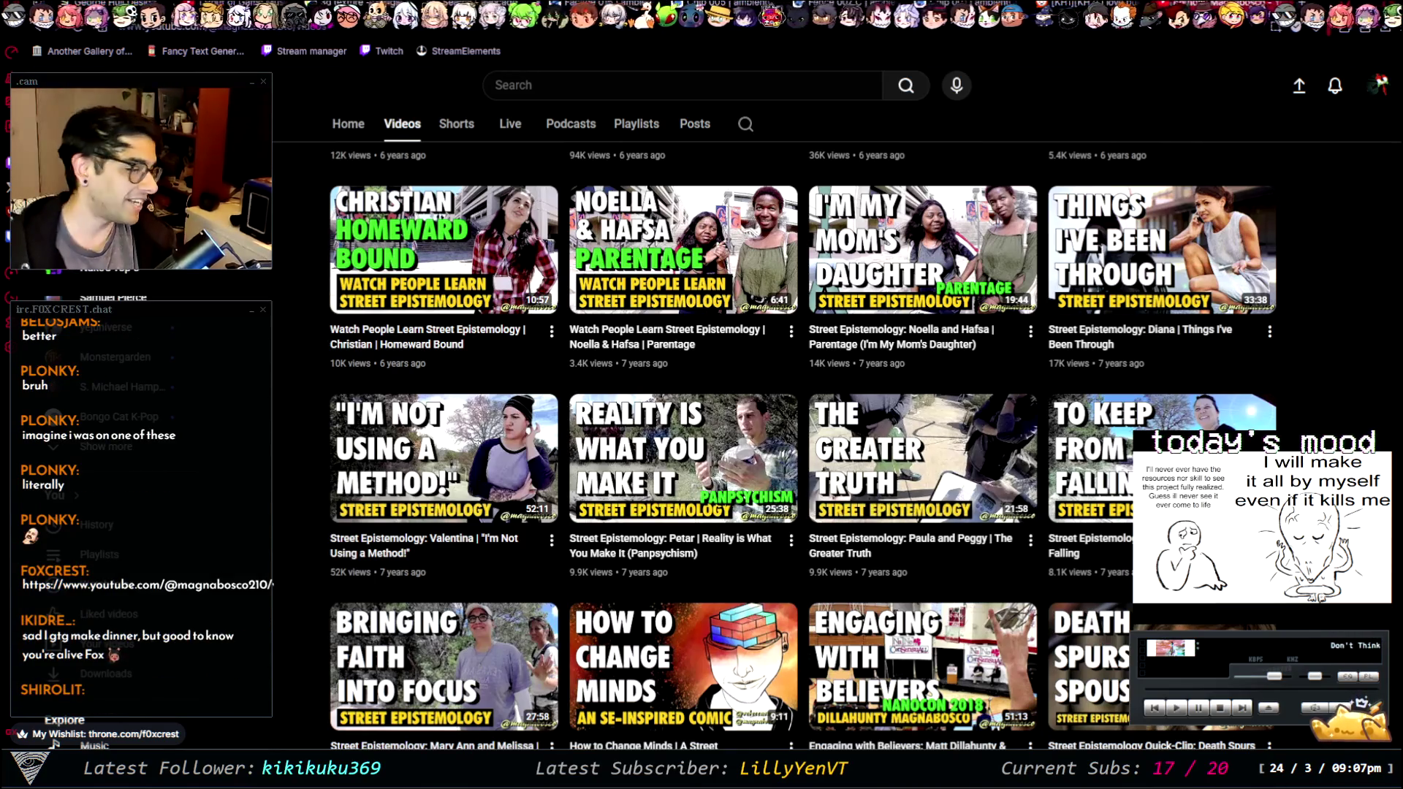
scroll(684, 458, "down", 7)
scroll(683, 458, "up", 6)
scroll(683, 458, "down", 6)
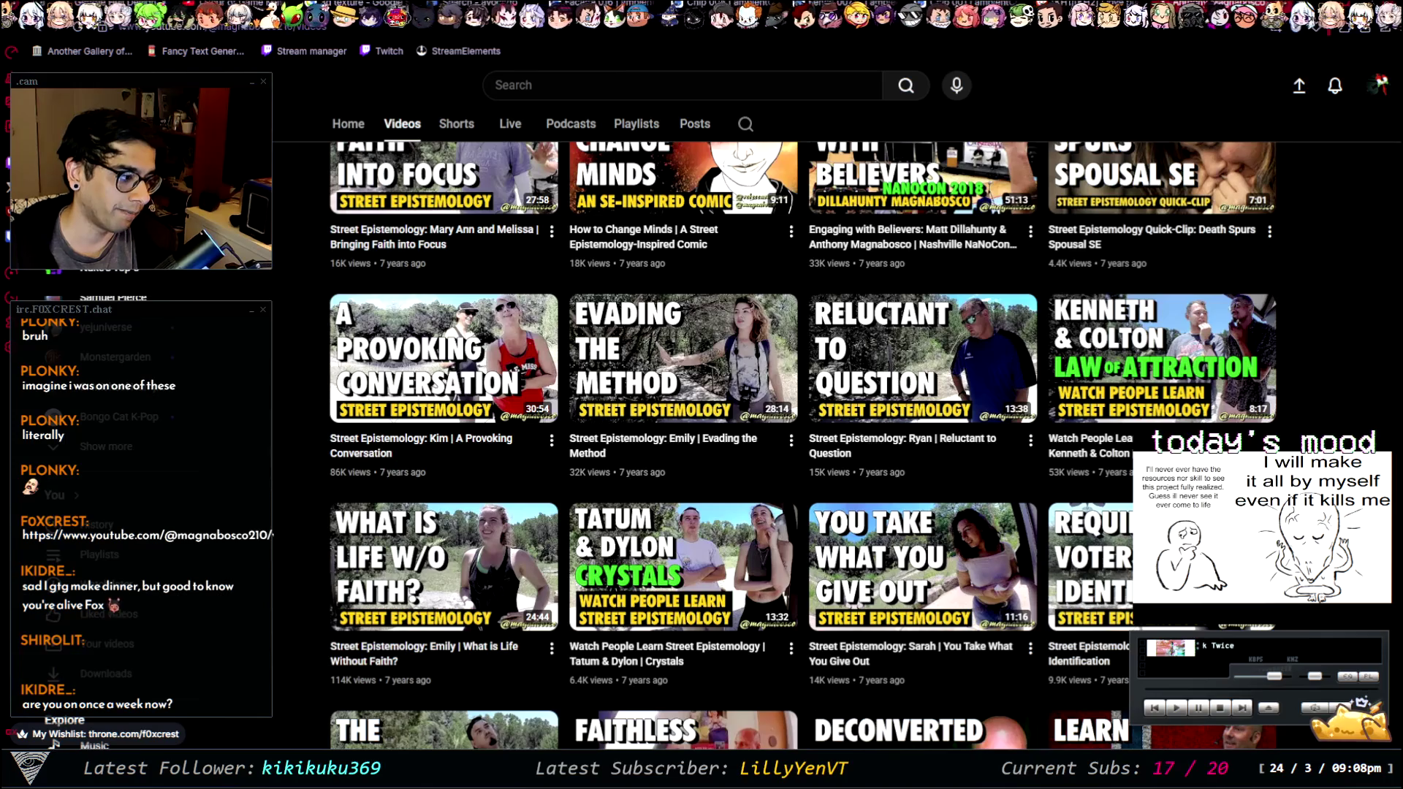
scroll(804, 446, "down", 14)
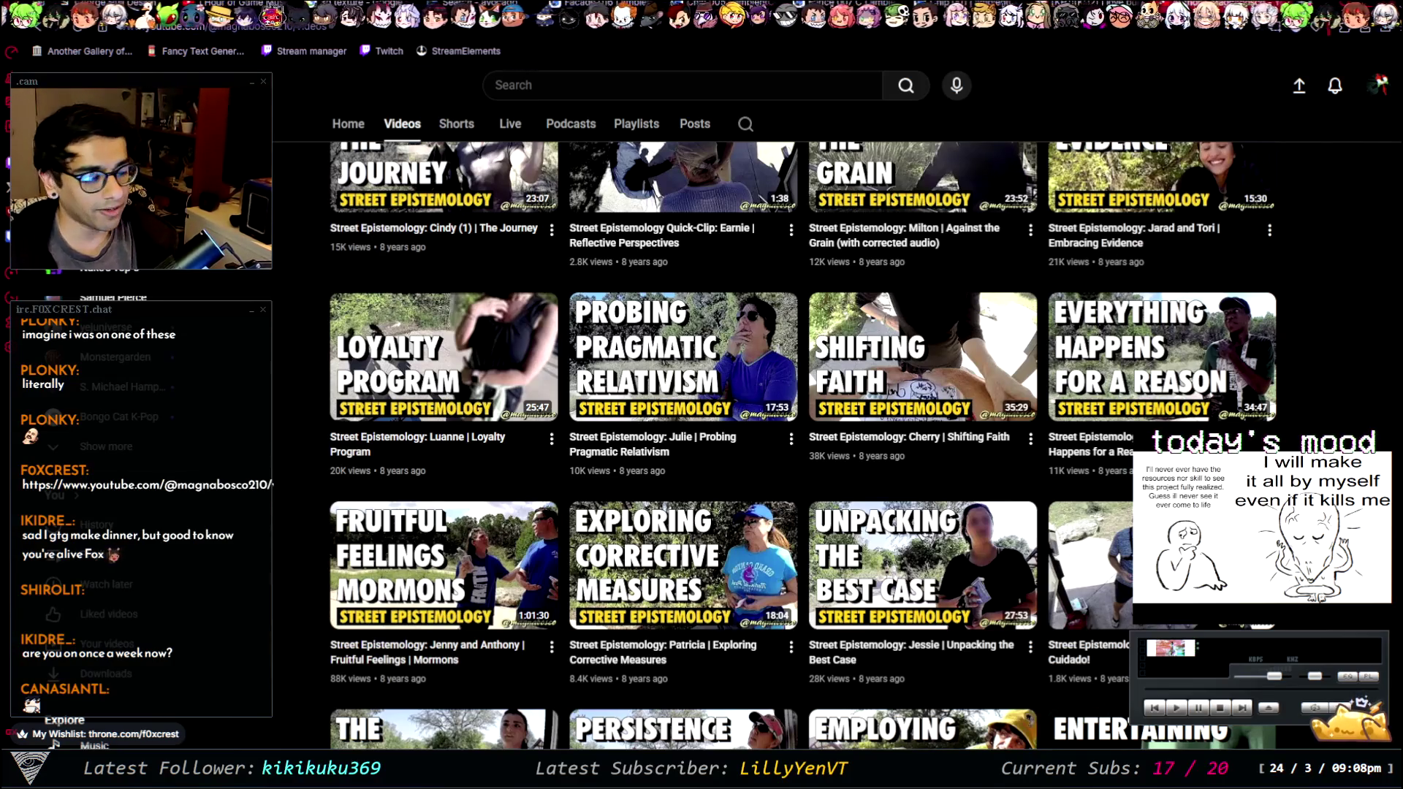
scroll(804, 446, "down", 8)
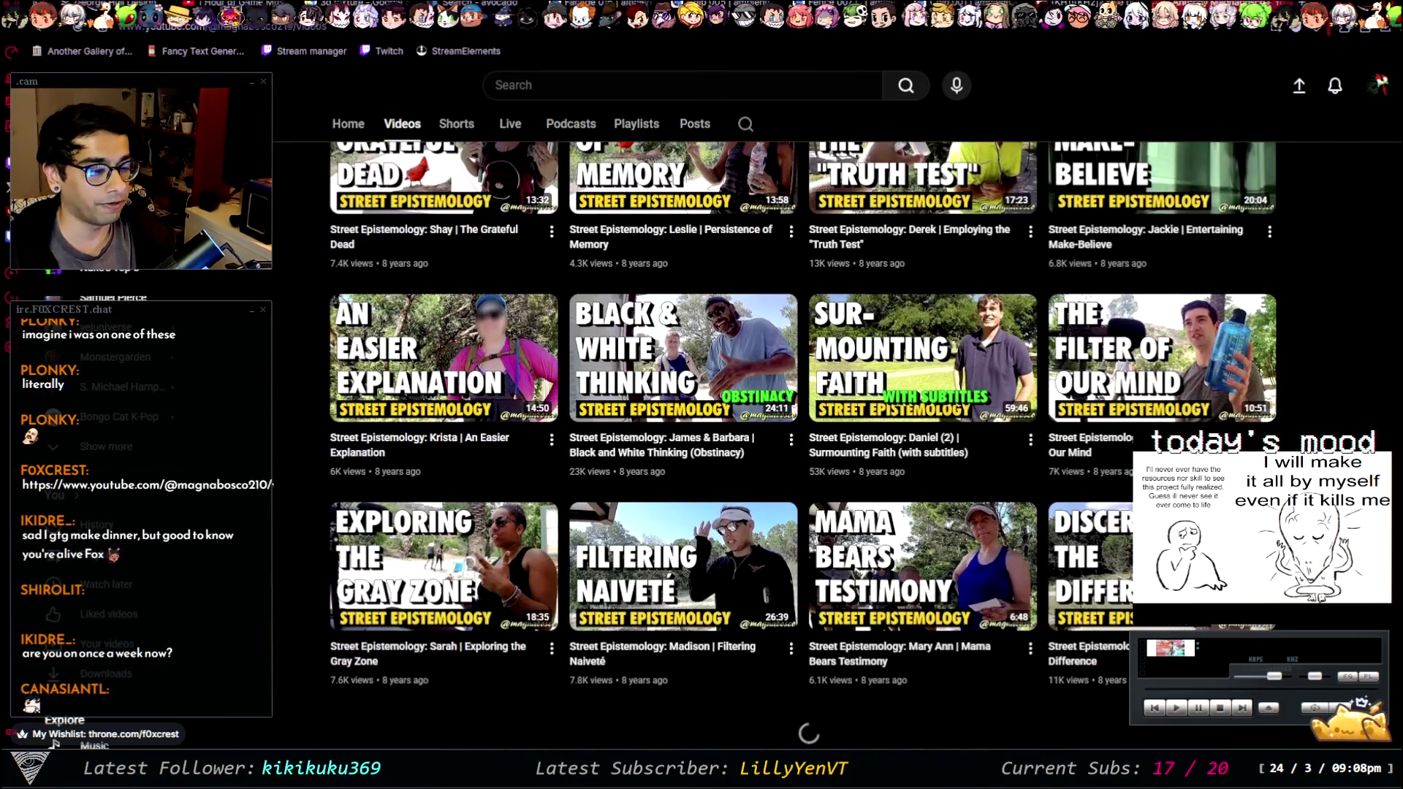
scroll(804, 446, "up", 7)
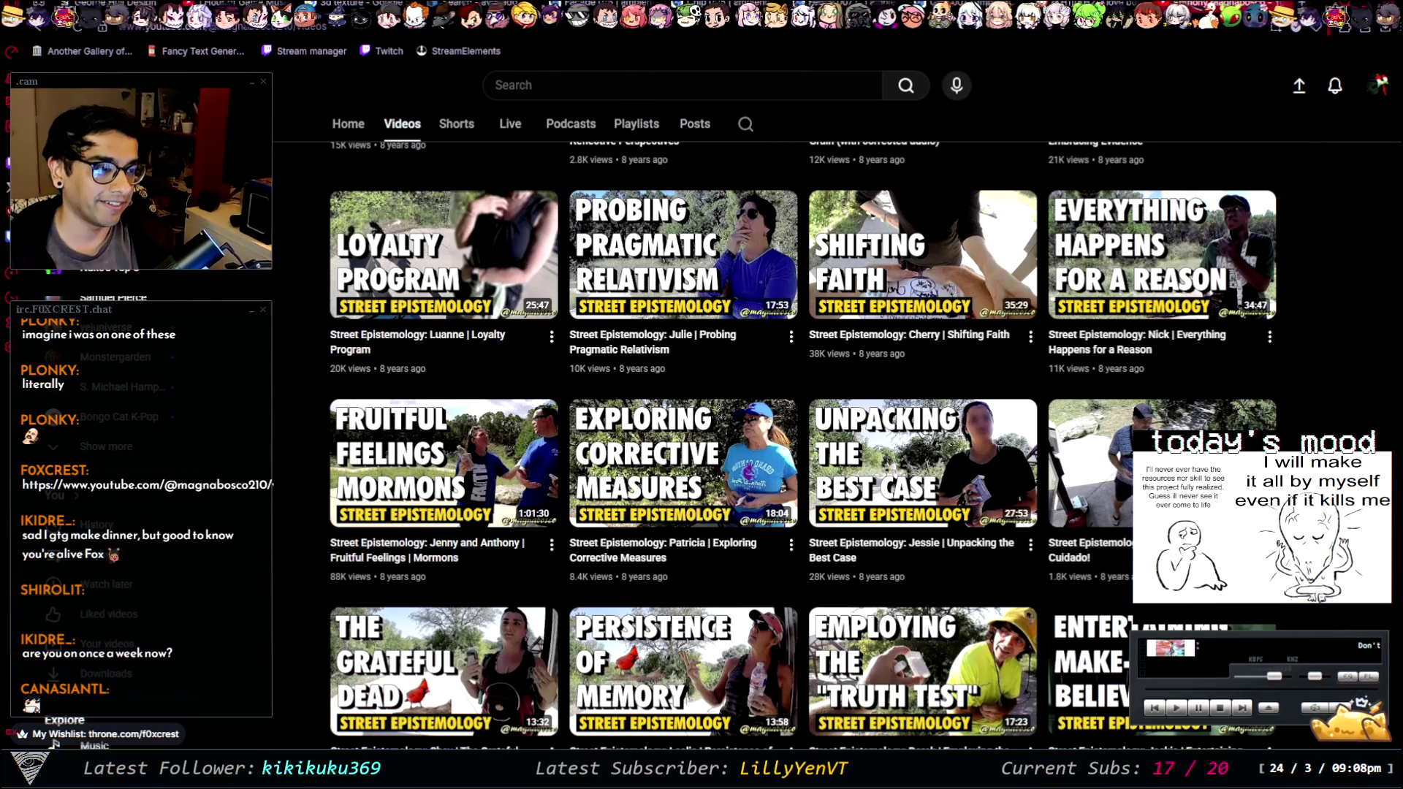
scroll(804, 446, "down", 6)
scroll(804, 446, "down", 6)
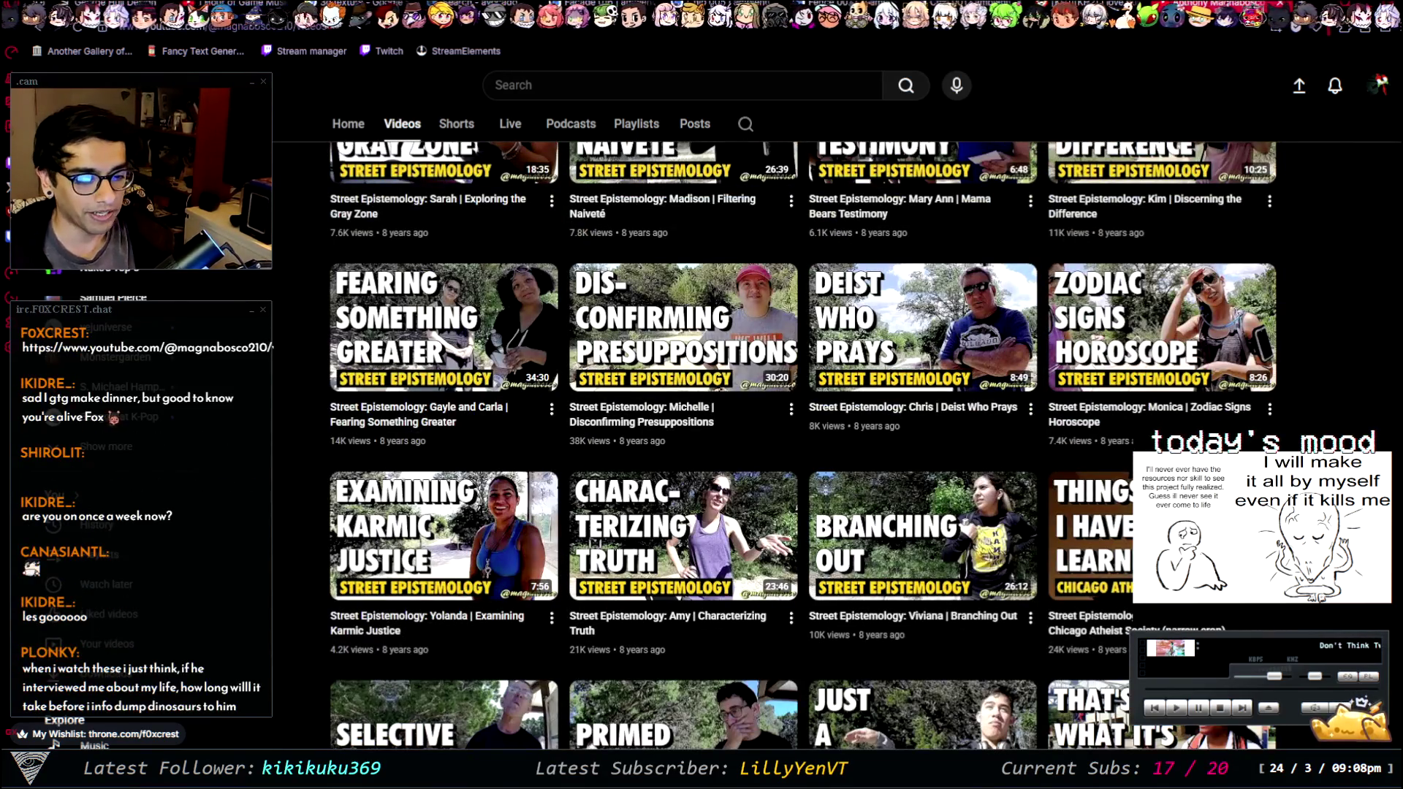
scroll(804, 446, "down", 4)
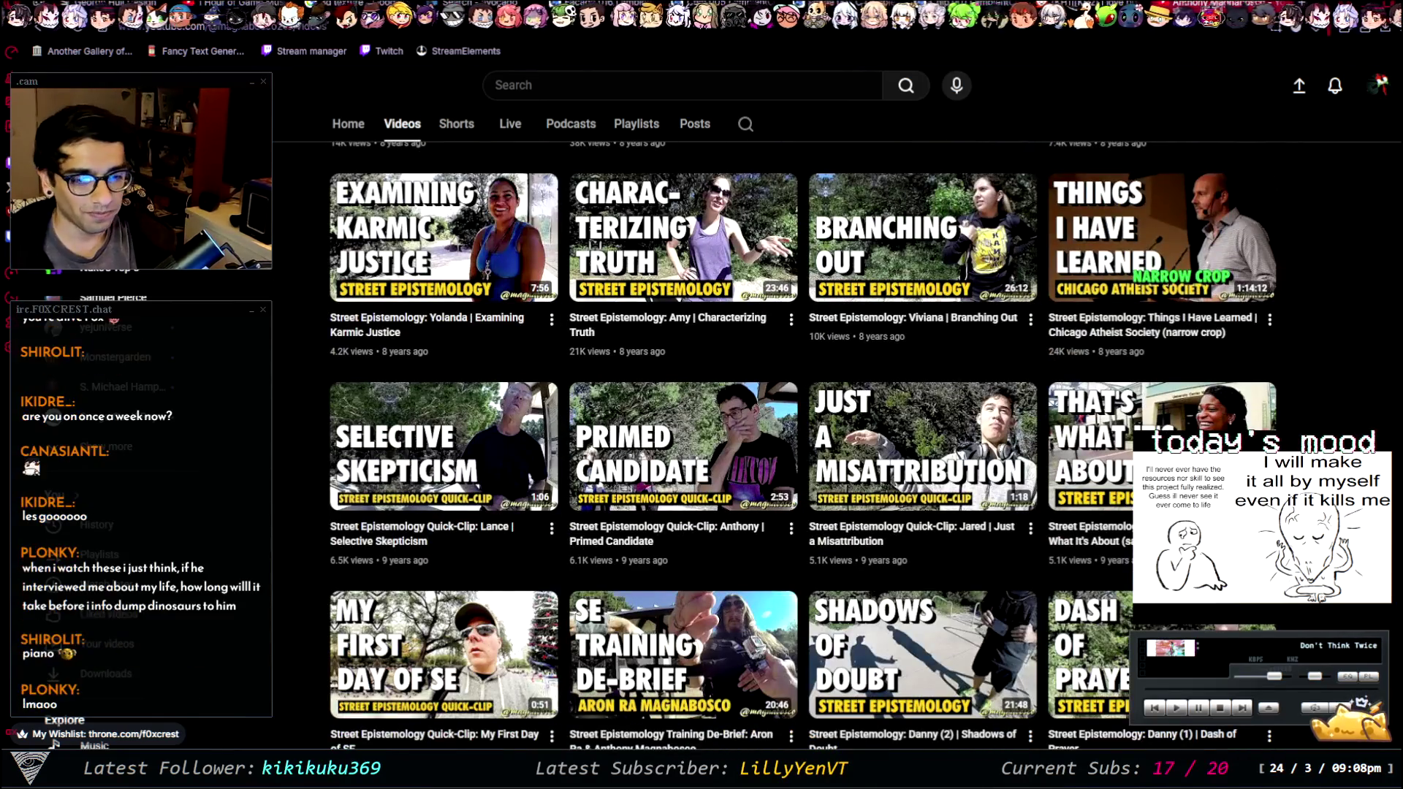
scroll(804, 446, "down", 5)
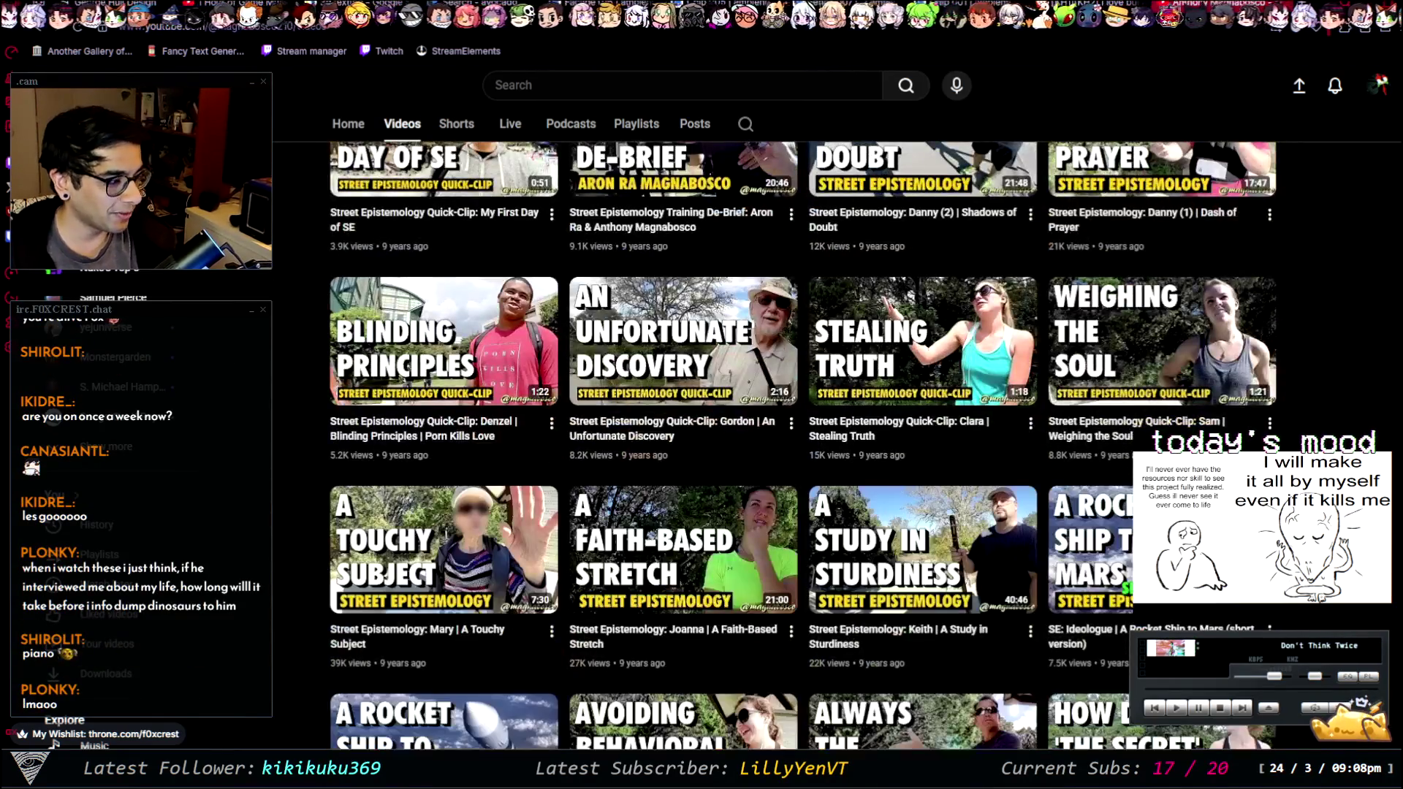
scroll(804, 446, "up", 2)
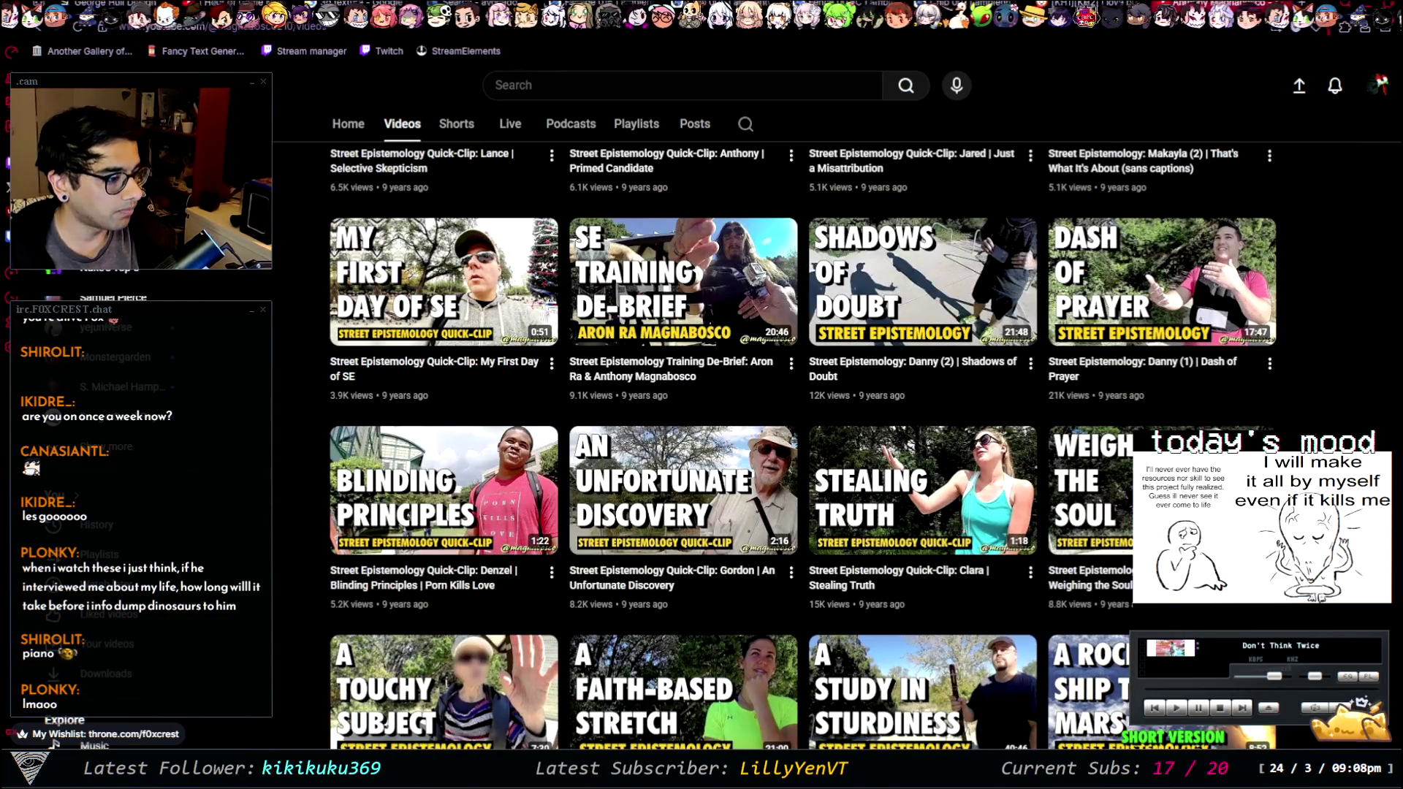
scroll(804, 446, "down", 2)
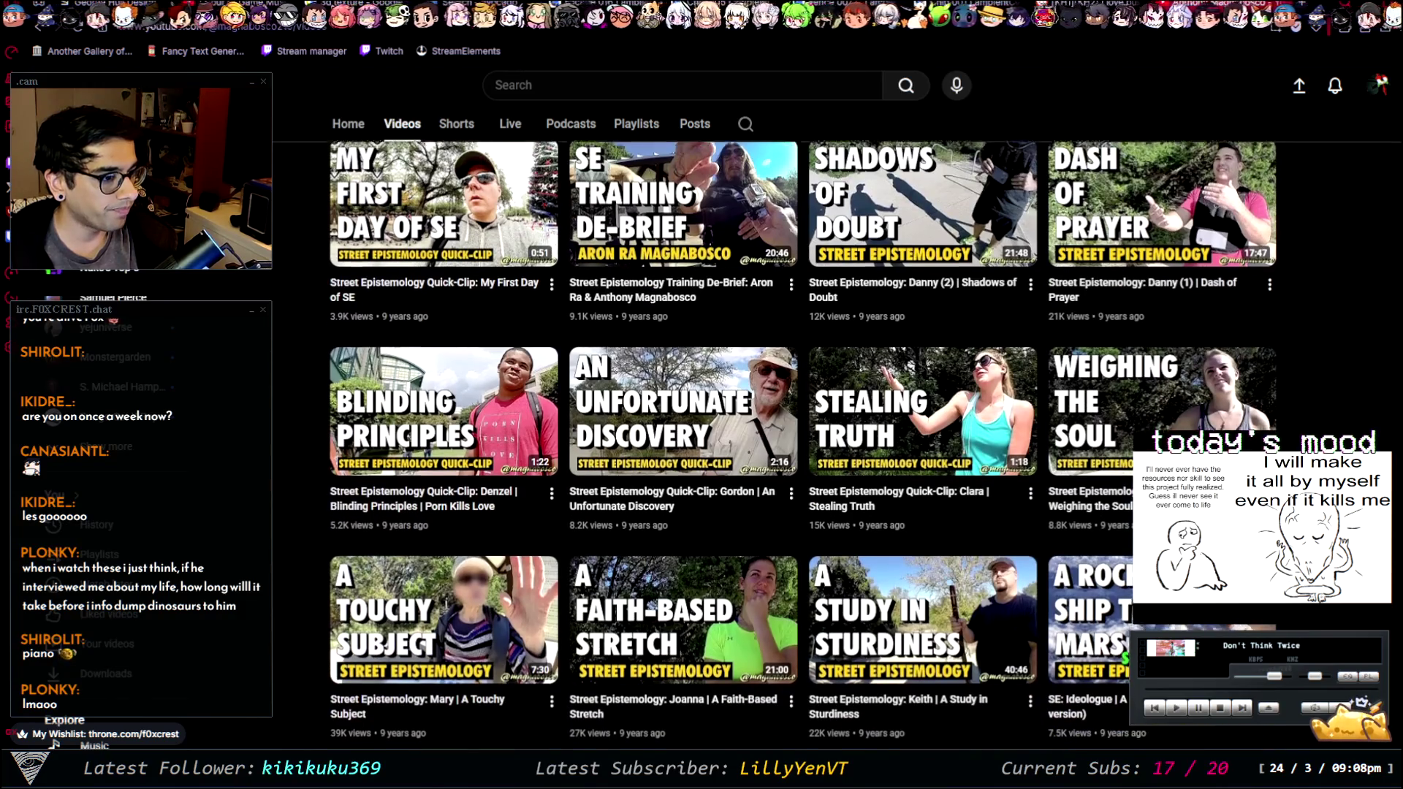
scroll(815, 726, "down", 3)
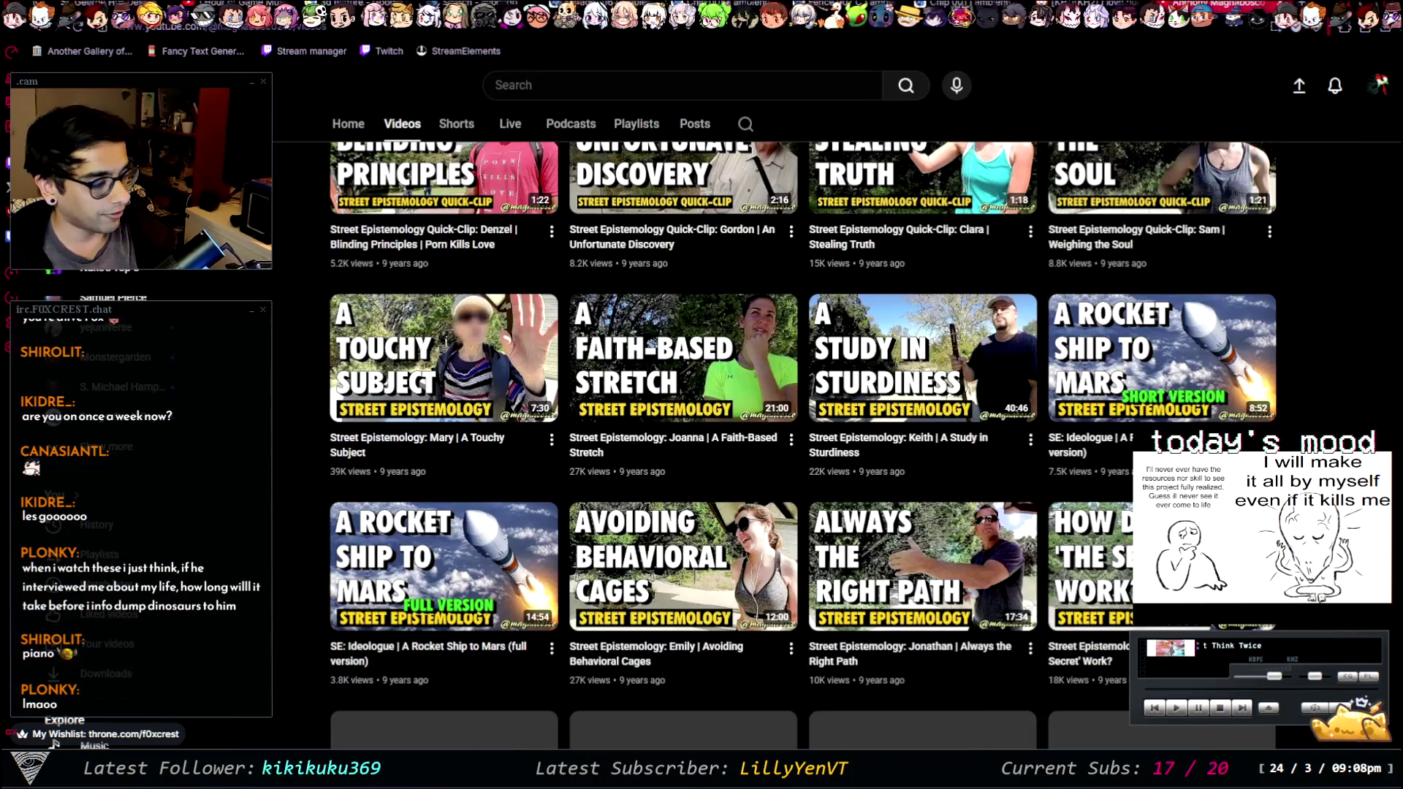
- Cycle to the Facade 016 page, orbit its preview, then go to the Fence 007 C page
key("ctrl+Tab")
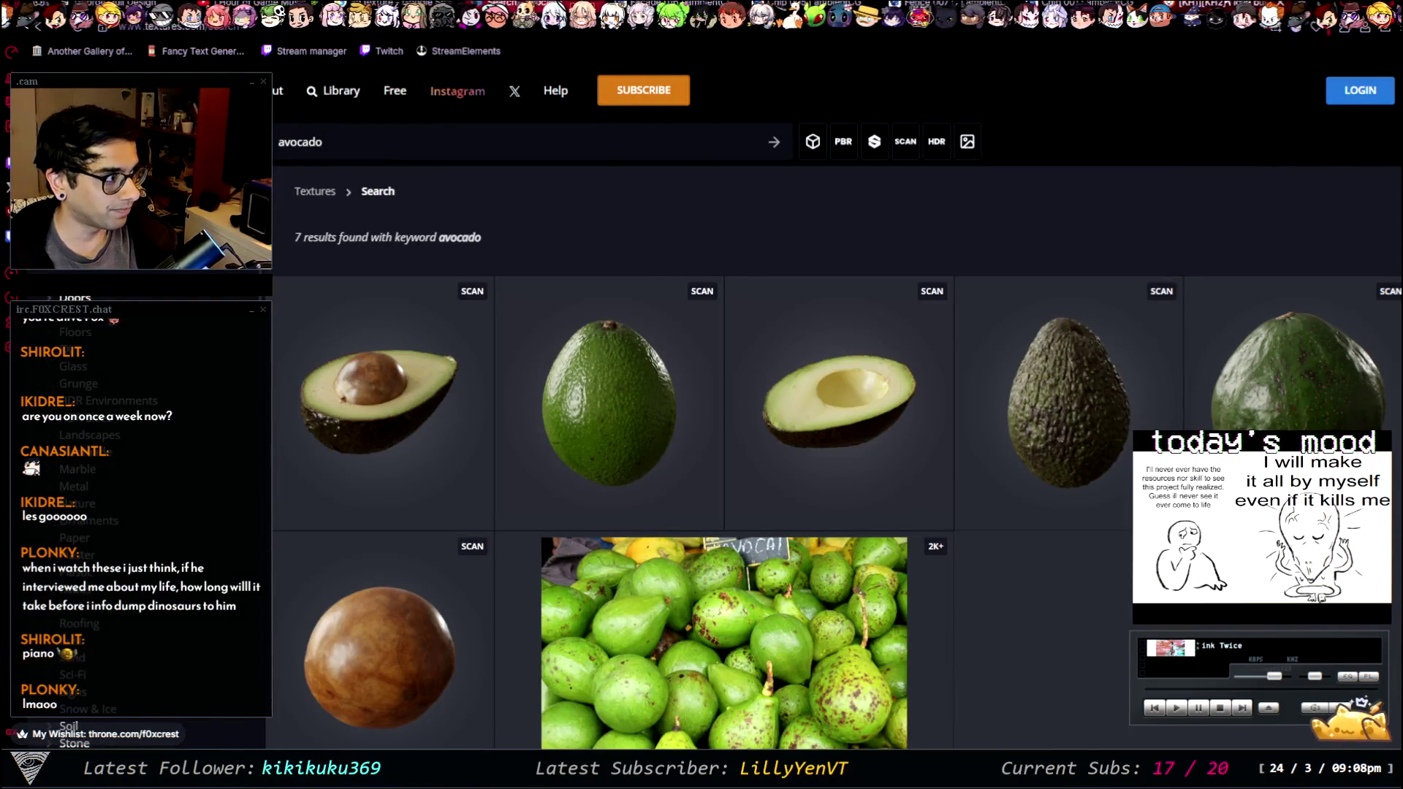
key("ctrl+Tab")
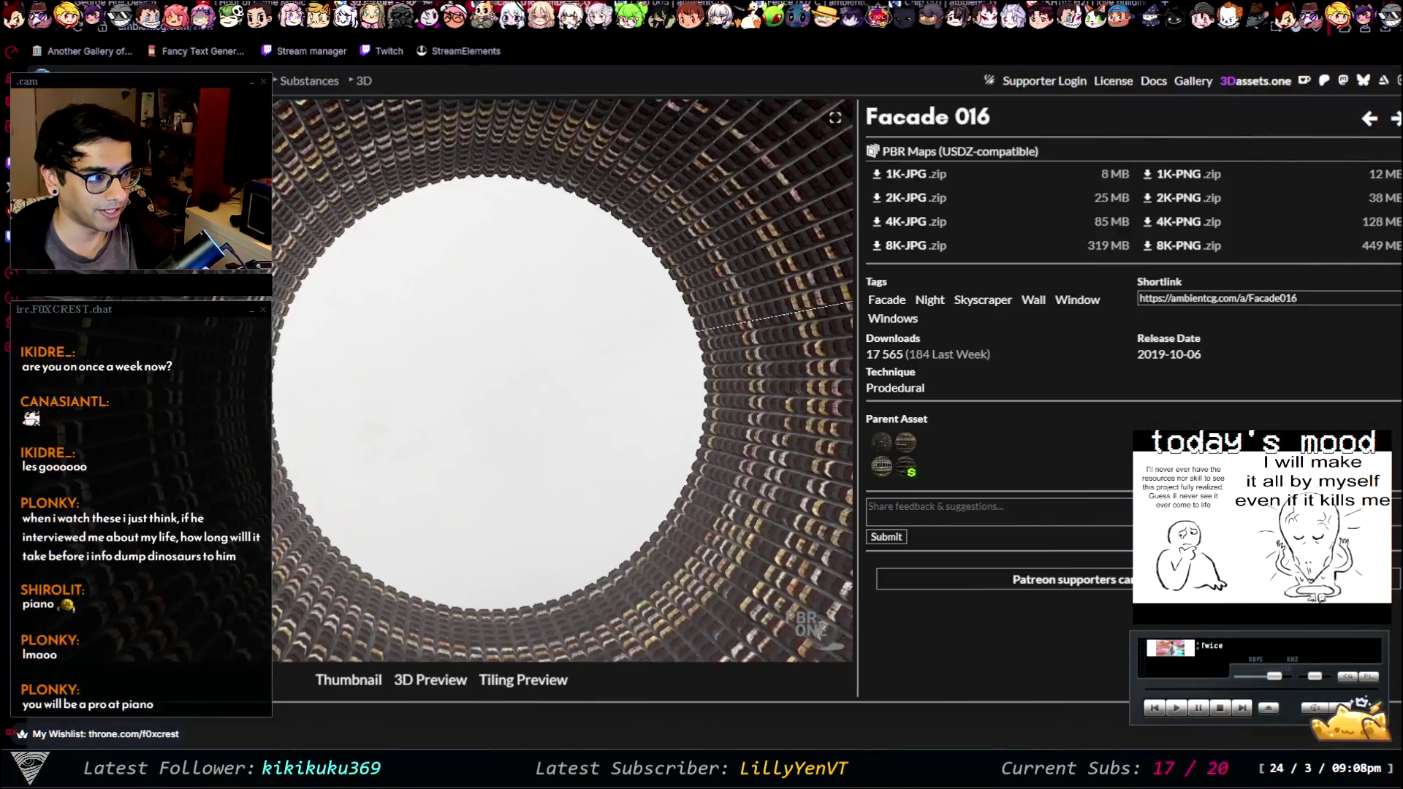
scroll(736, 431, "down", 10)
mouse_move(533, 439)
left_mouse_down()
mouse_move(519, 206)
mouse_move(592, 453)
mouse_move(655, 415)
mouse_move(748, 391)
mouse_move(779, 415)
left_mouse_up()
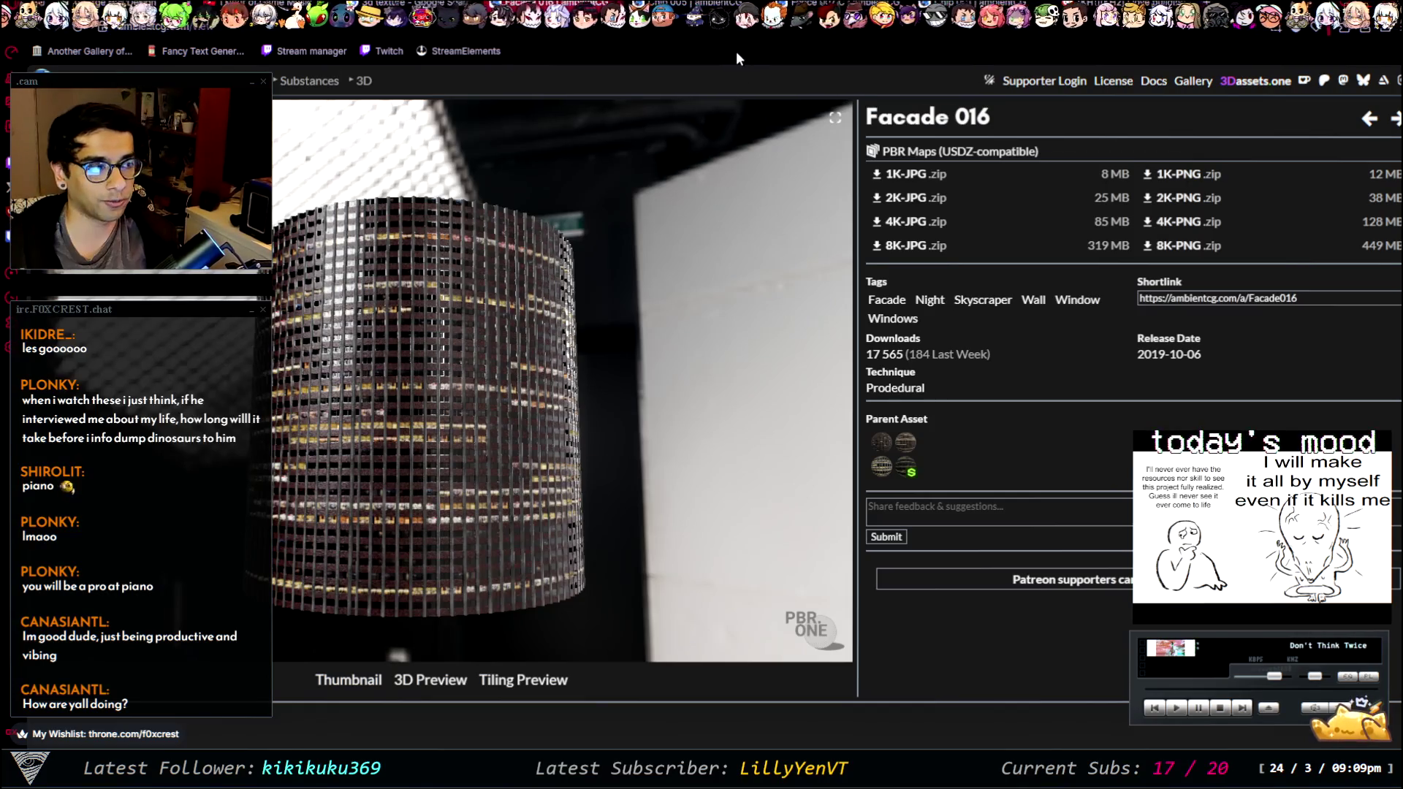
key("alt+Left")
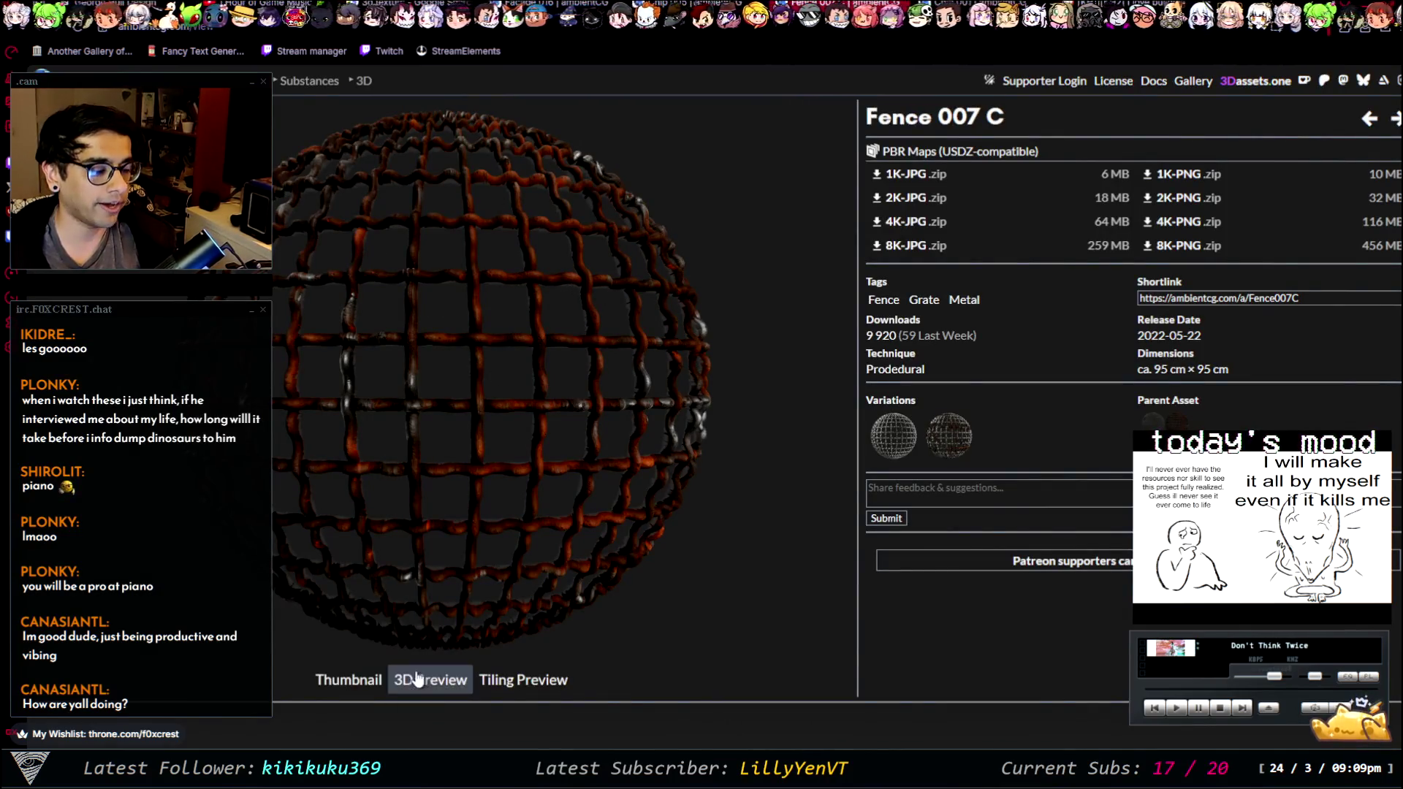
- Orbit and zoom the Fence 007 C 3D preview sphere, then move on to Chip 001
left_click(440, 681)
mouse_move(458, 370)
left_mouse_down()
mouse_move(425, 372)
mouse_move(241, 270)
mouse_move(511, 329)
left_mouse_up()
scroll(550, 342, "down", 10)
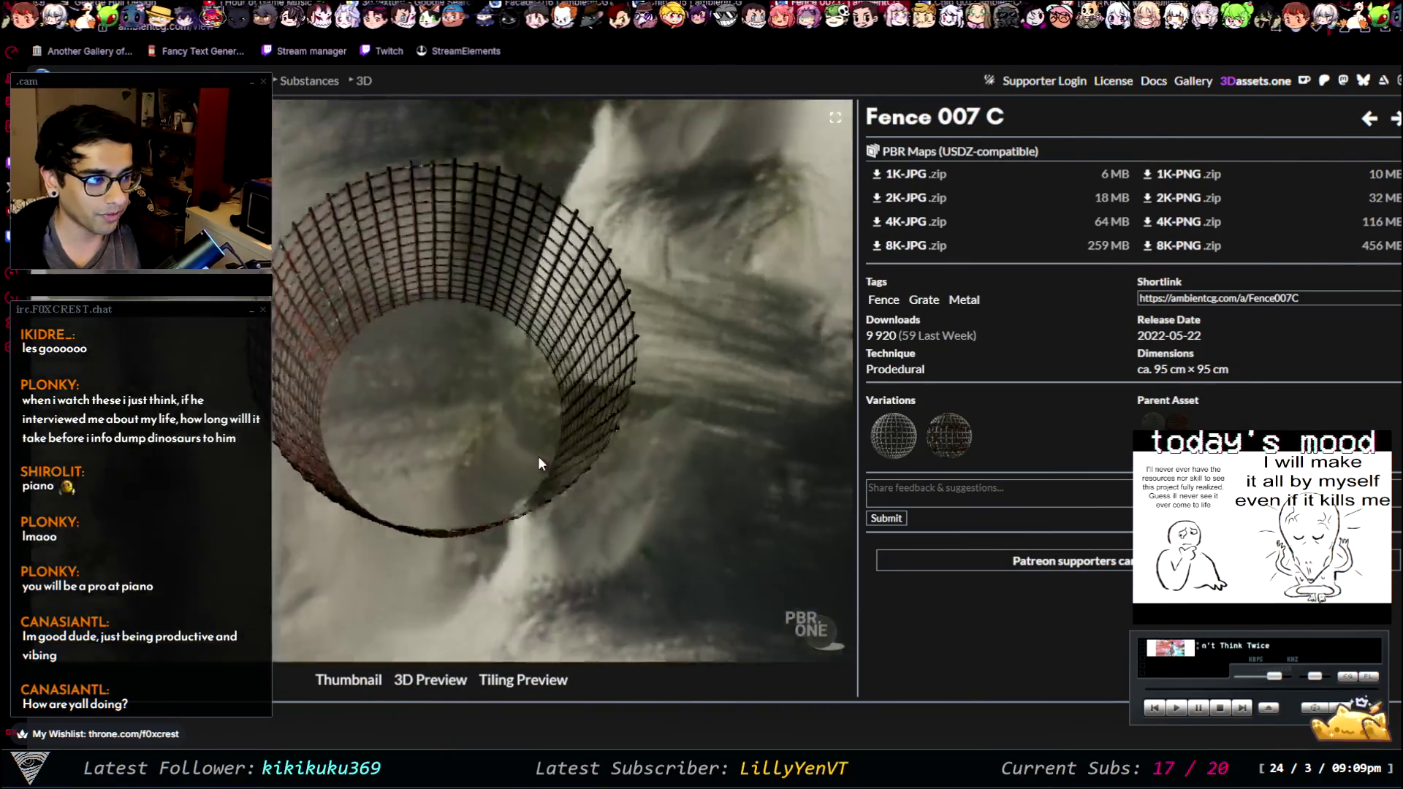
mouse_move(511, 511)
left_mouse_down()
mouse_move(583, 518)
mouse_move(540, 515)
mouse_move(579, 387)
mouse_move(555, 428)
left_mouse_up()
scroll(555, 430, "down", 3)
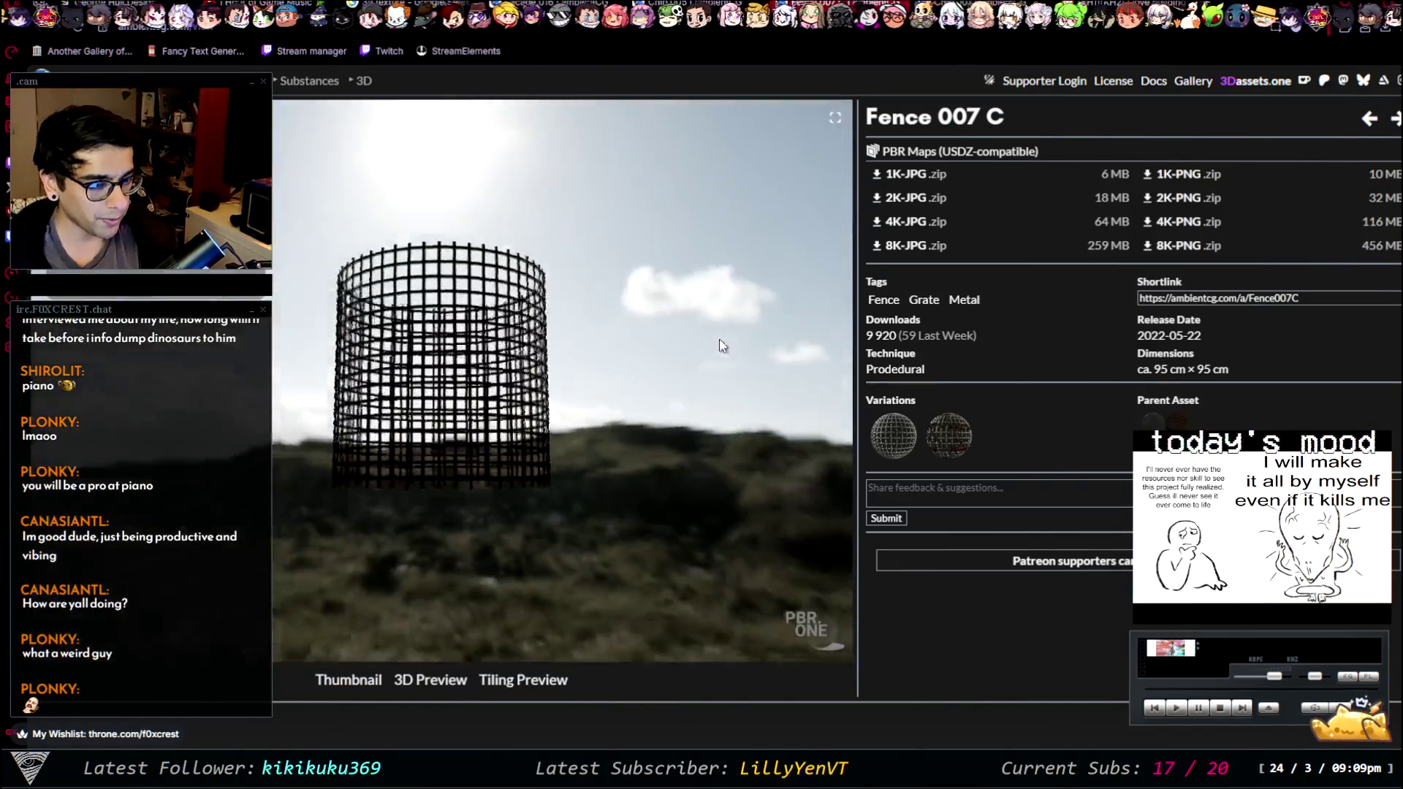
mouse_move(719, 339)
left_mouse_down()
mouse_move(614, 364)
mouse_move(568, 342)
mouse_move(533, 295)
mouse_move(586, 305)
mouse_move(420, 318)
mouse_move(387, 300)
mouse_move(459, 296)
mouse_move(410, 217)
mouse_move(511, 293)
mouse_move(865, 229)
mouse_move(805, 279)
mouse_move(555, 336)
mouse_move(463, 316)
mouse_move(617, 302)
mouse_move(497, 314)
mouse_move(439, 299)
mouse_move(453, 286)
mouse_move(549, 330)
mouse_move(348, 318)
mouse_move(661, 328)
mouse_move(537, 364)
left_mouse_up()
scroll(663, 293, "up", 5)
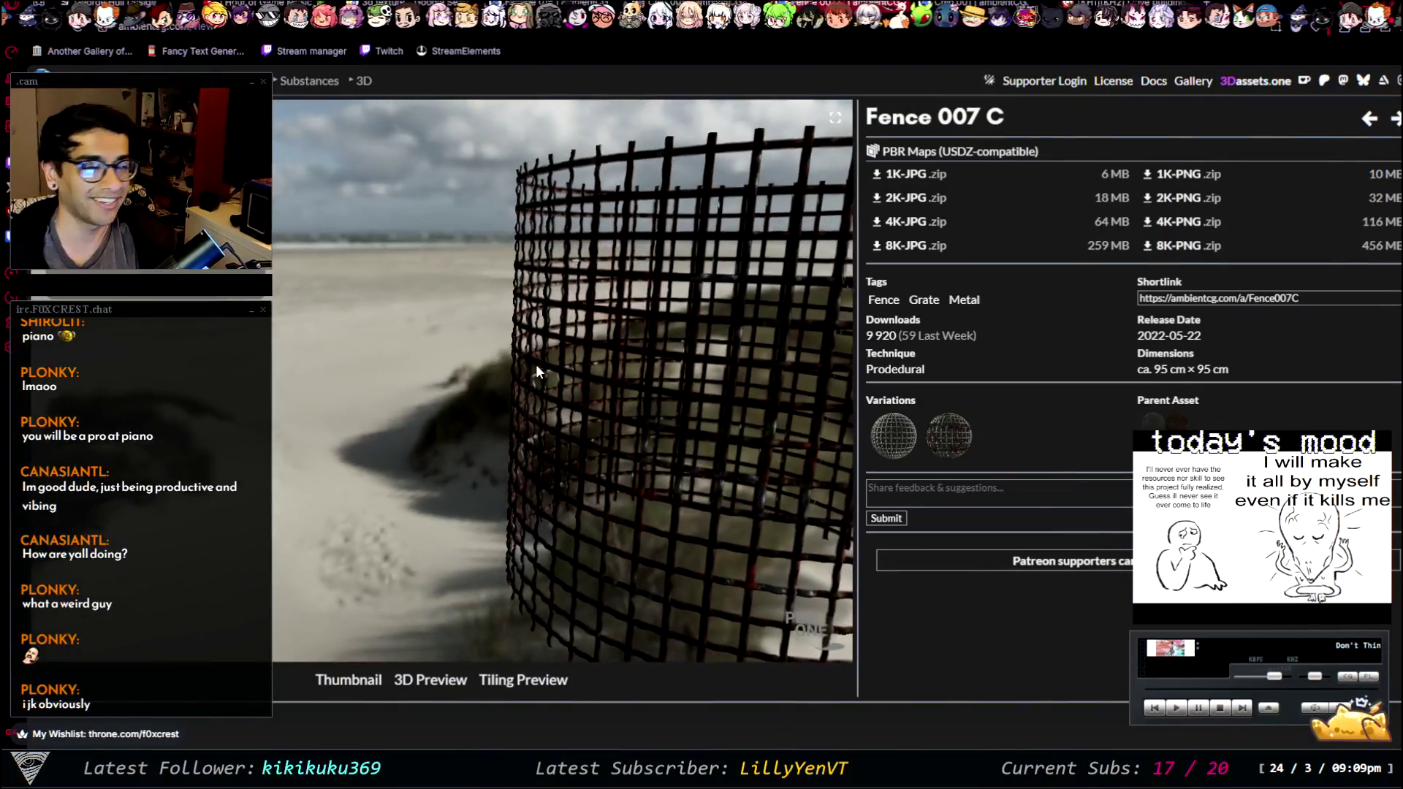
key("alt+Left")
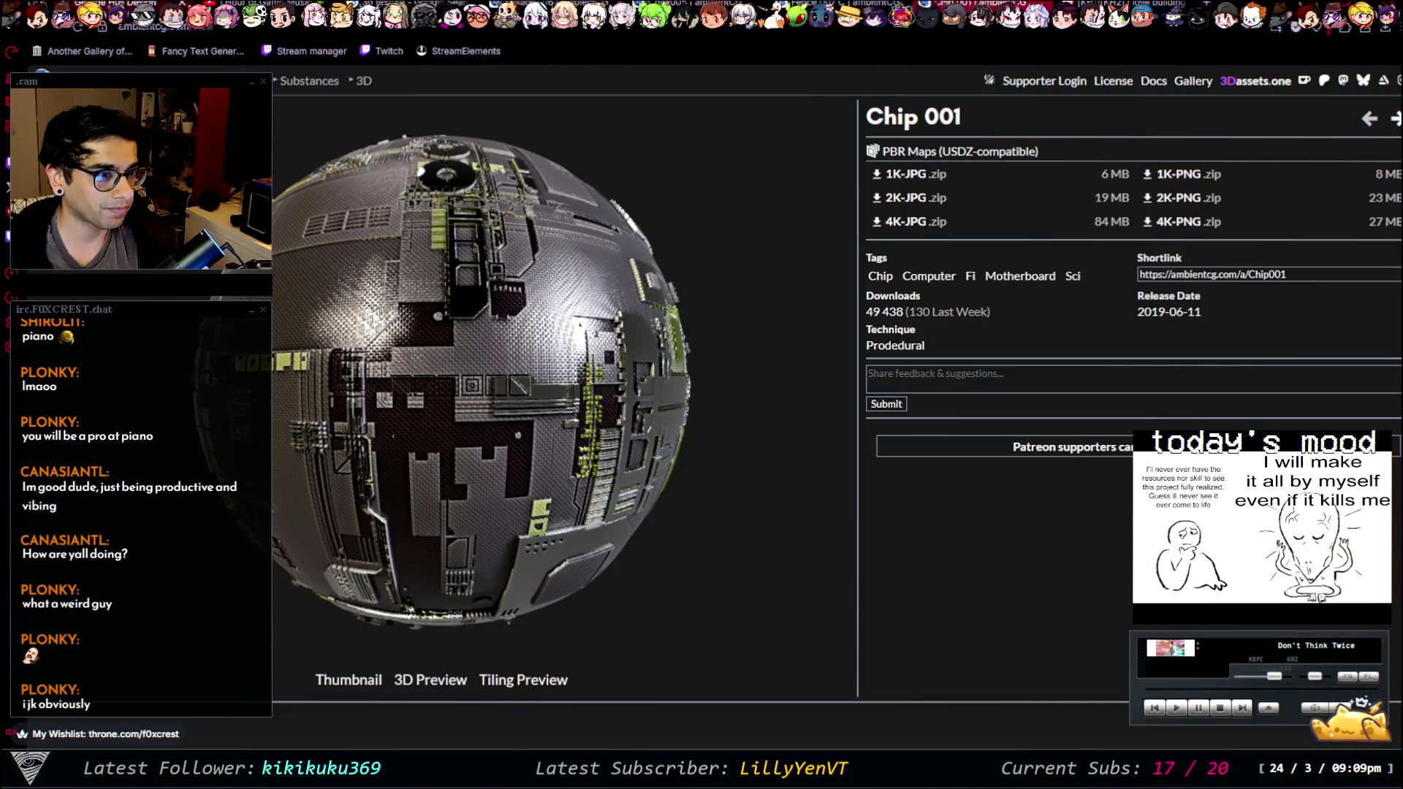
- Switch from the ambientCG browser back to the Unity Editor's fogged tunnel
key("alt+Tab")
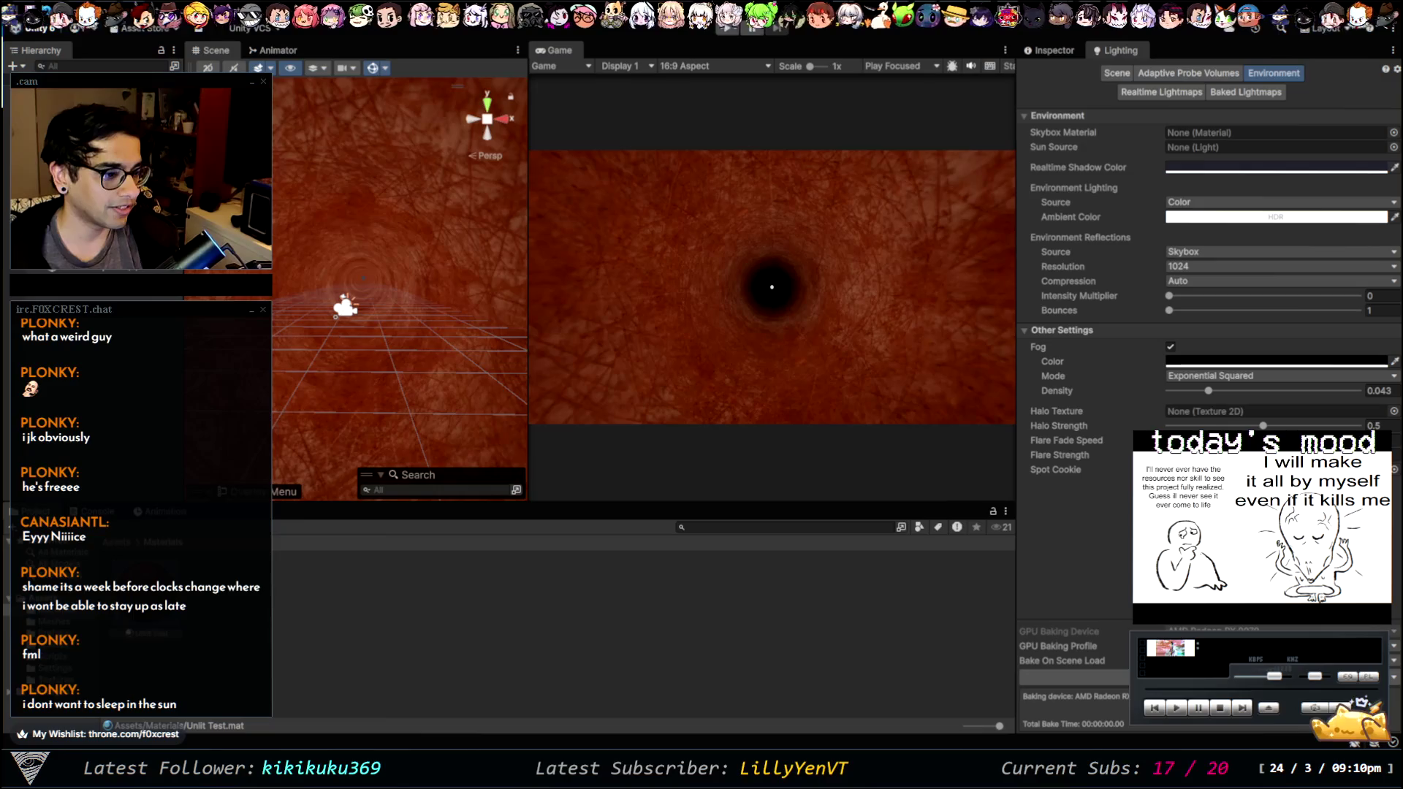
left_click_drag(390, 322, 580, 327)
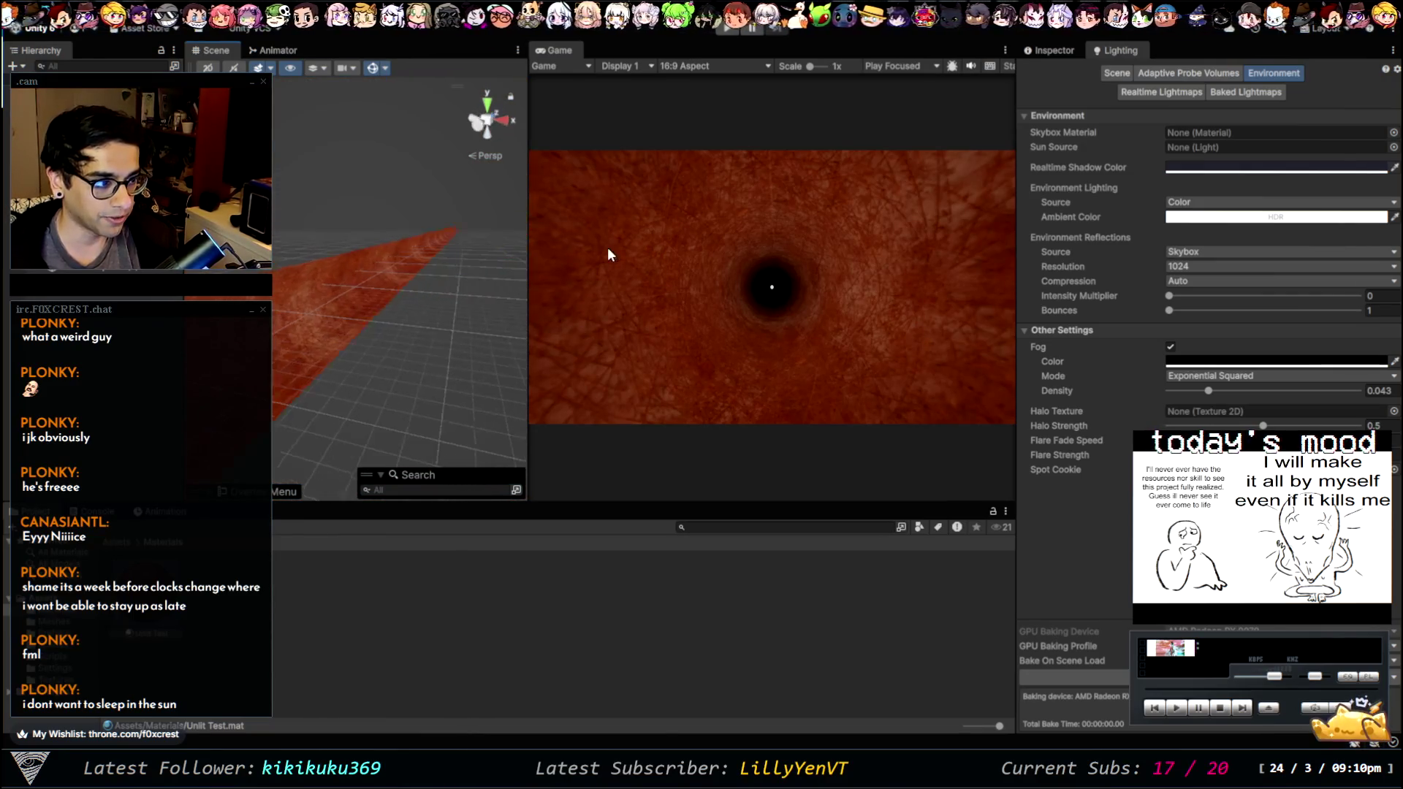
left_click_drag(355, 279, 474, 236)
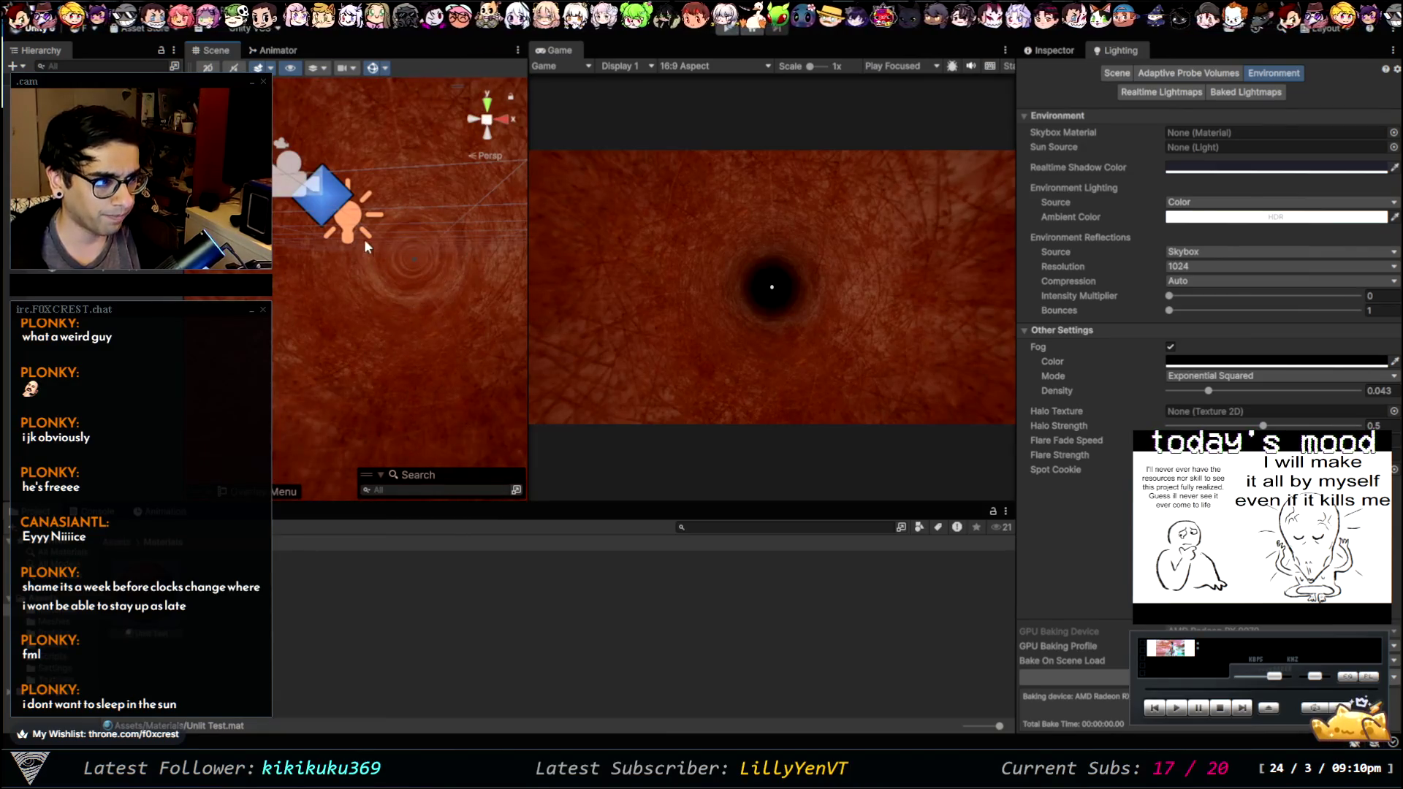
left_click(349, 222)
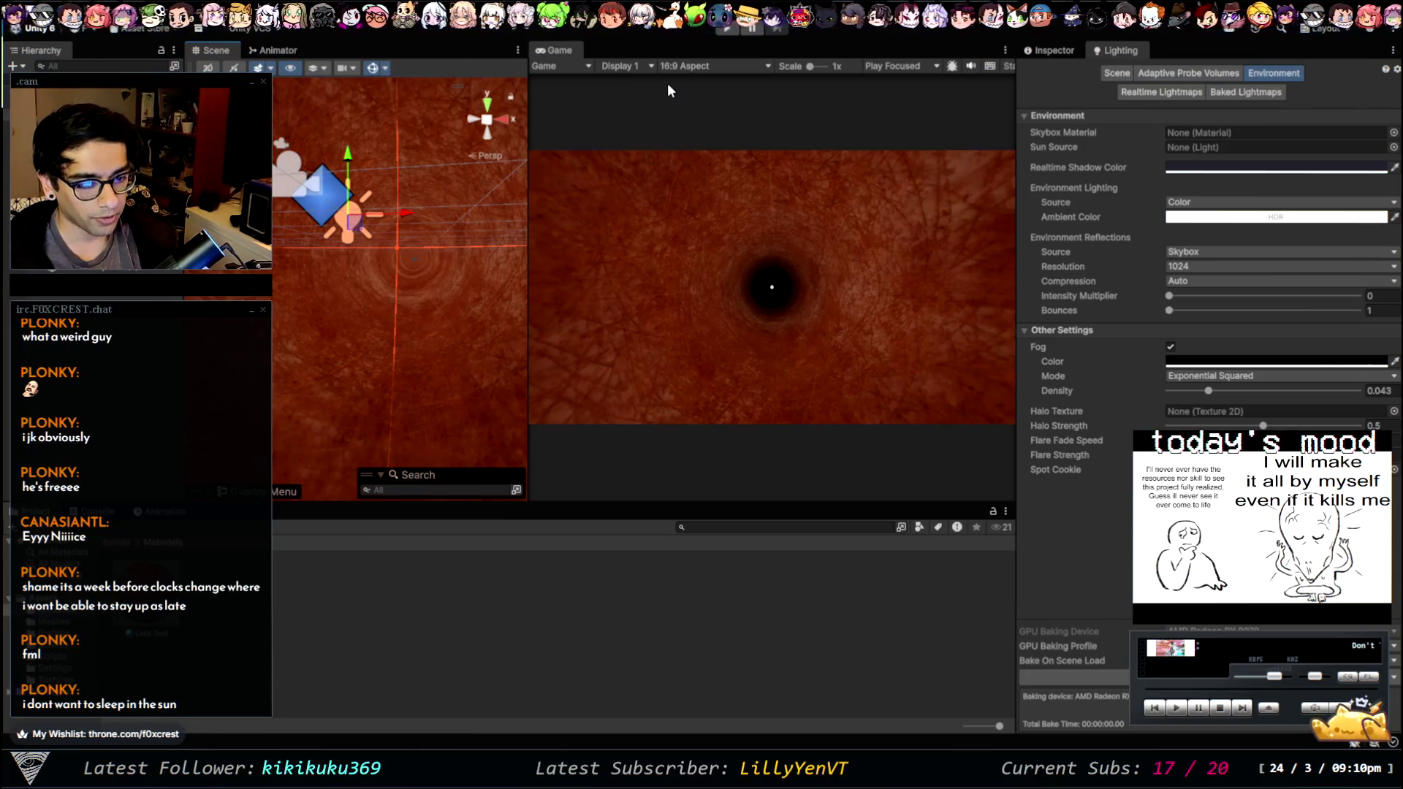
left_click(727, 28)
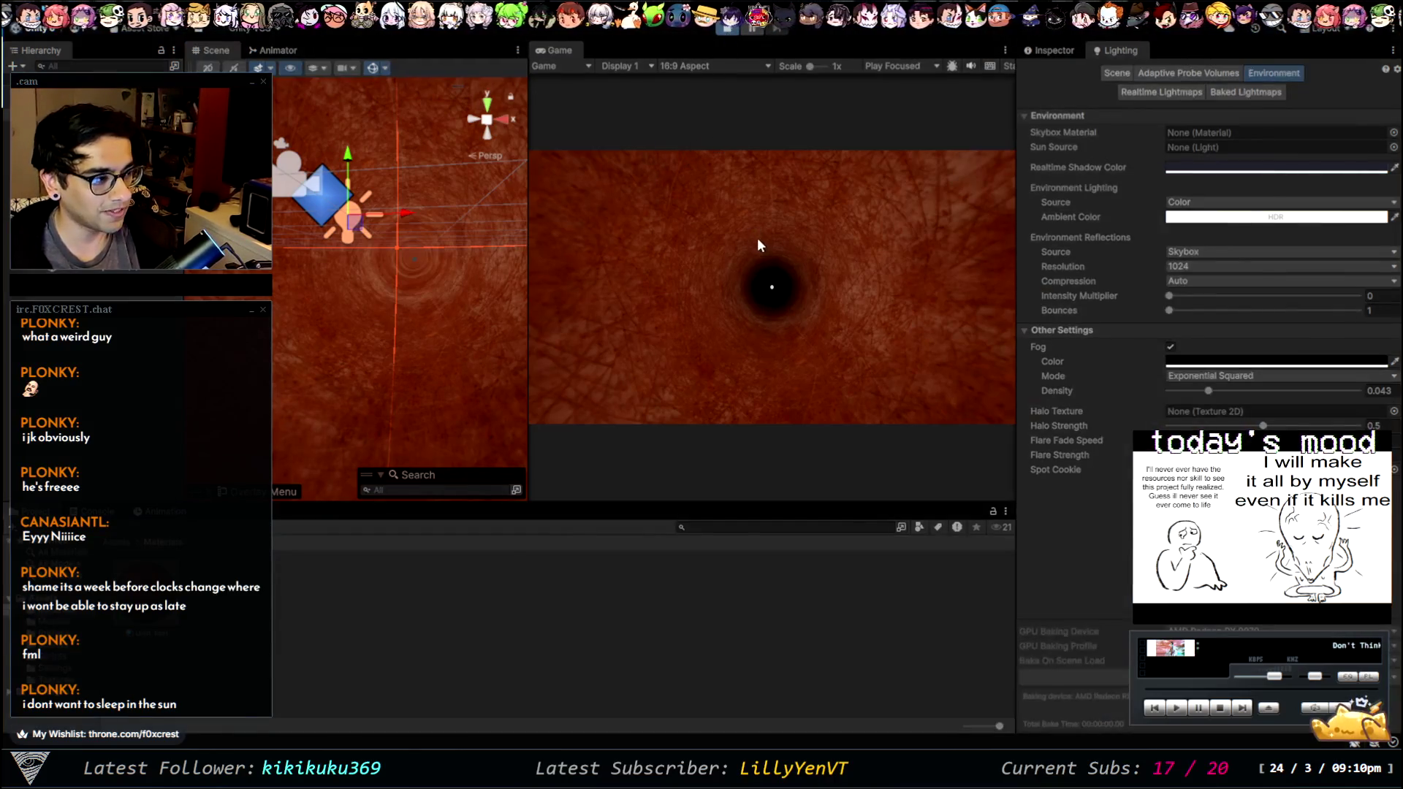
left_click(795, 271)
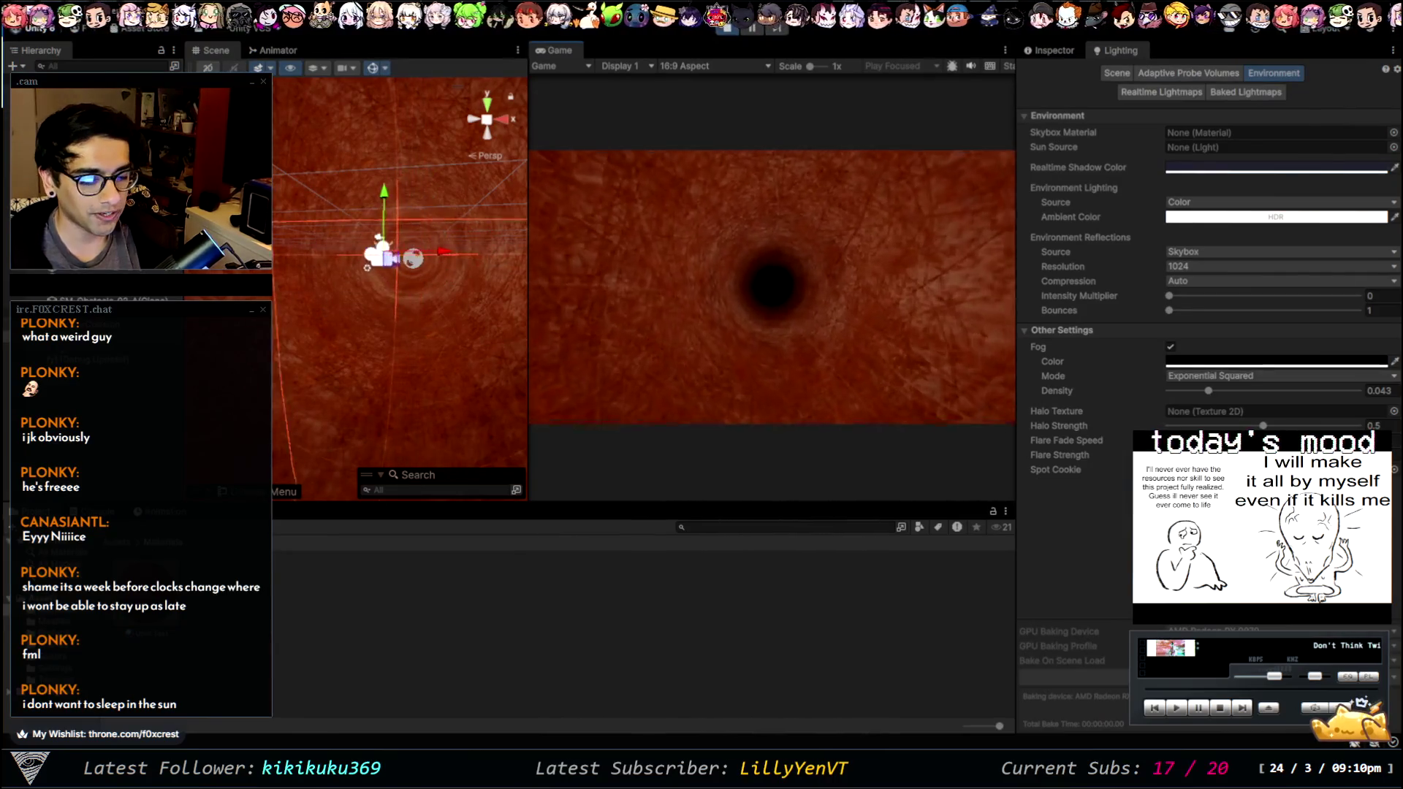
key("d")
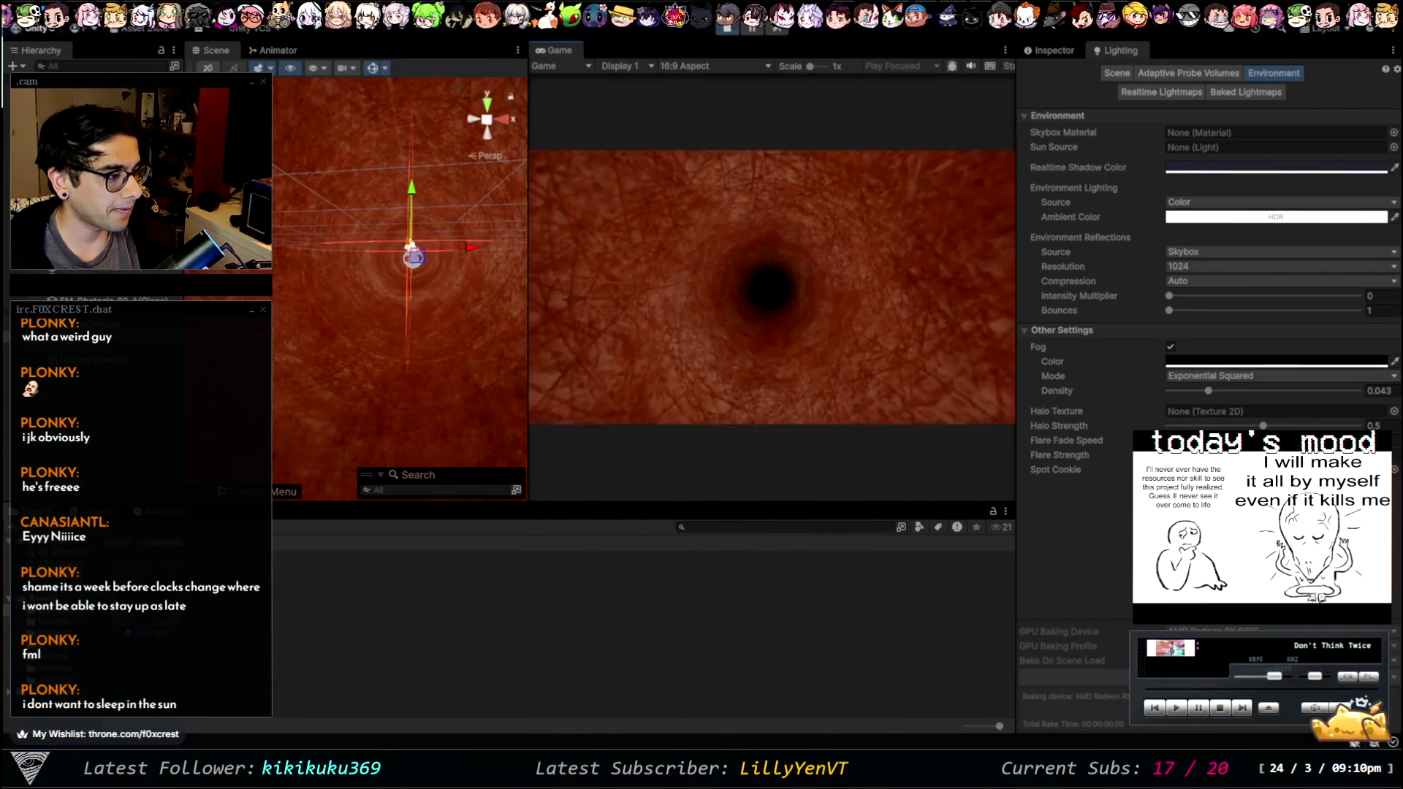
key("Escape")
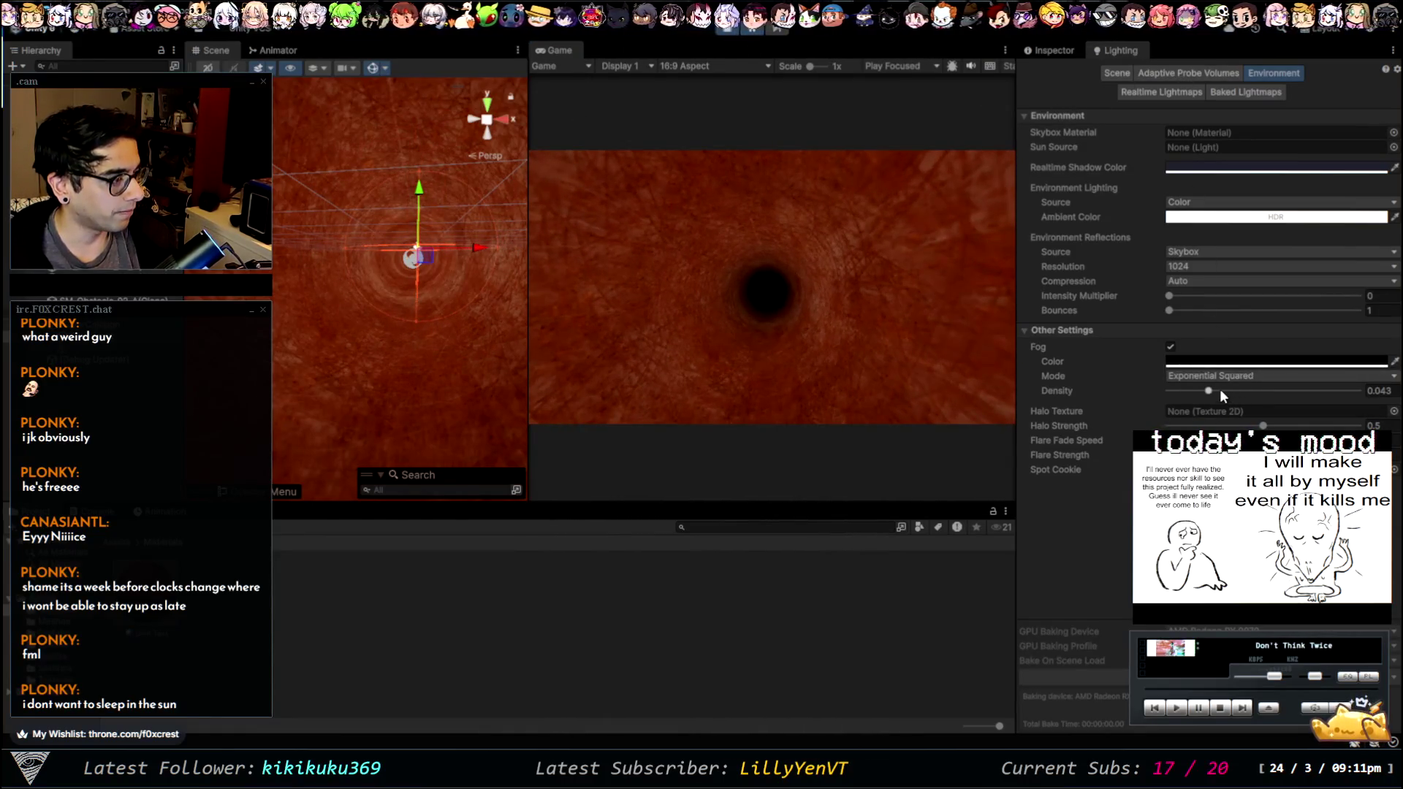
left_click(1379, 391)
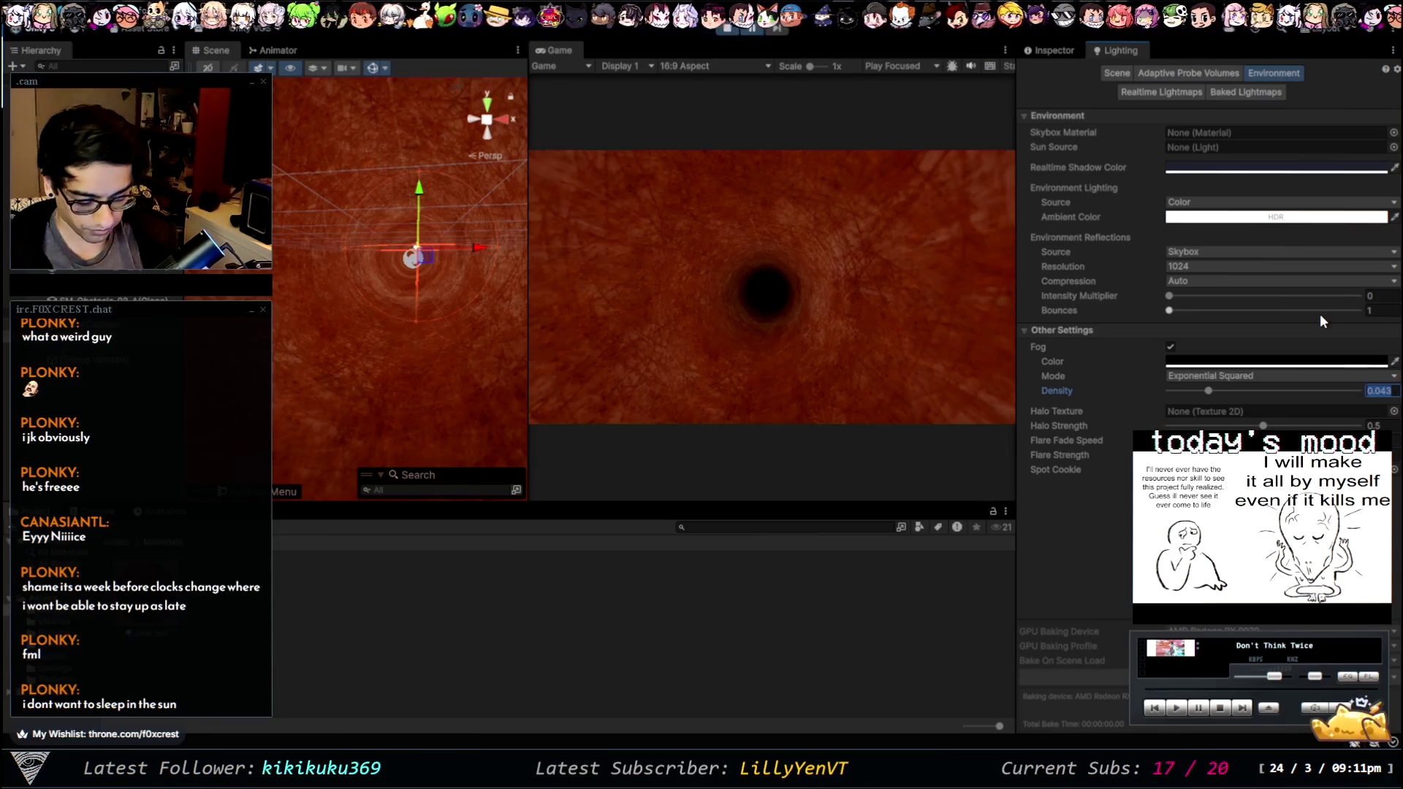
- Enter fog density 0.05 and change the Fog Mode to Linear
type("0.05")
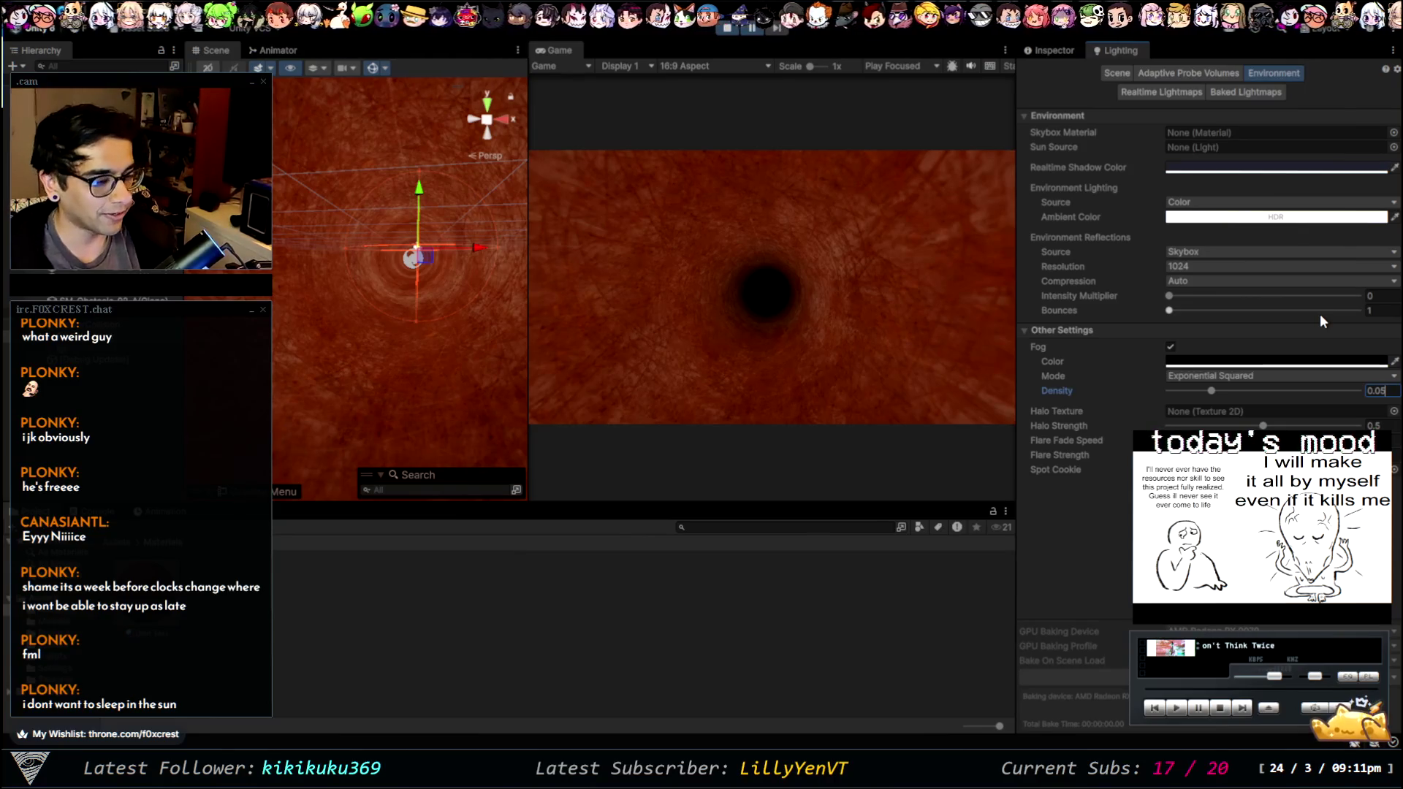
left_click(1222, 376)
left_click(1228, 388)
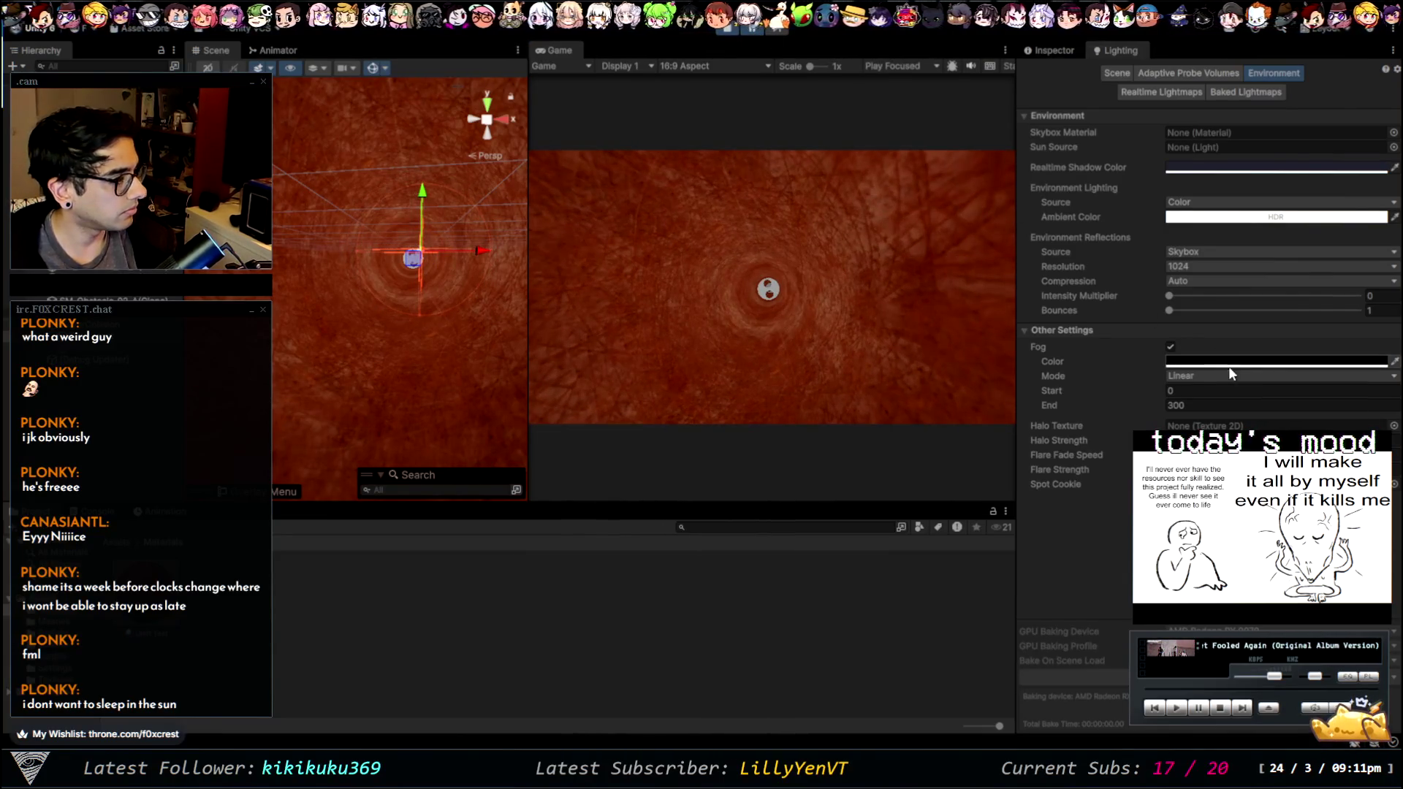
left_click(1208, 375)
- Switch the fog to Exponential and play-test it, nudging the density up between runs
left_click(1213, 402)
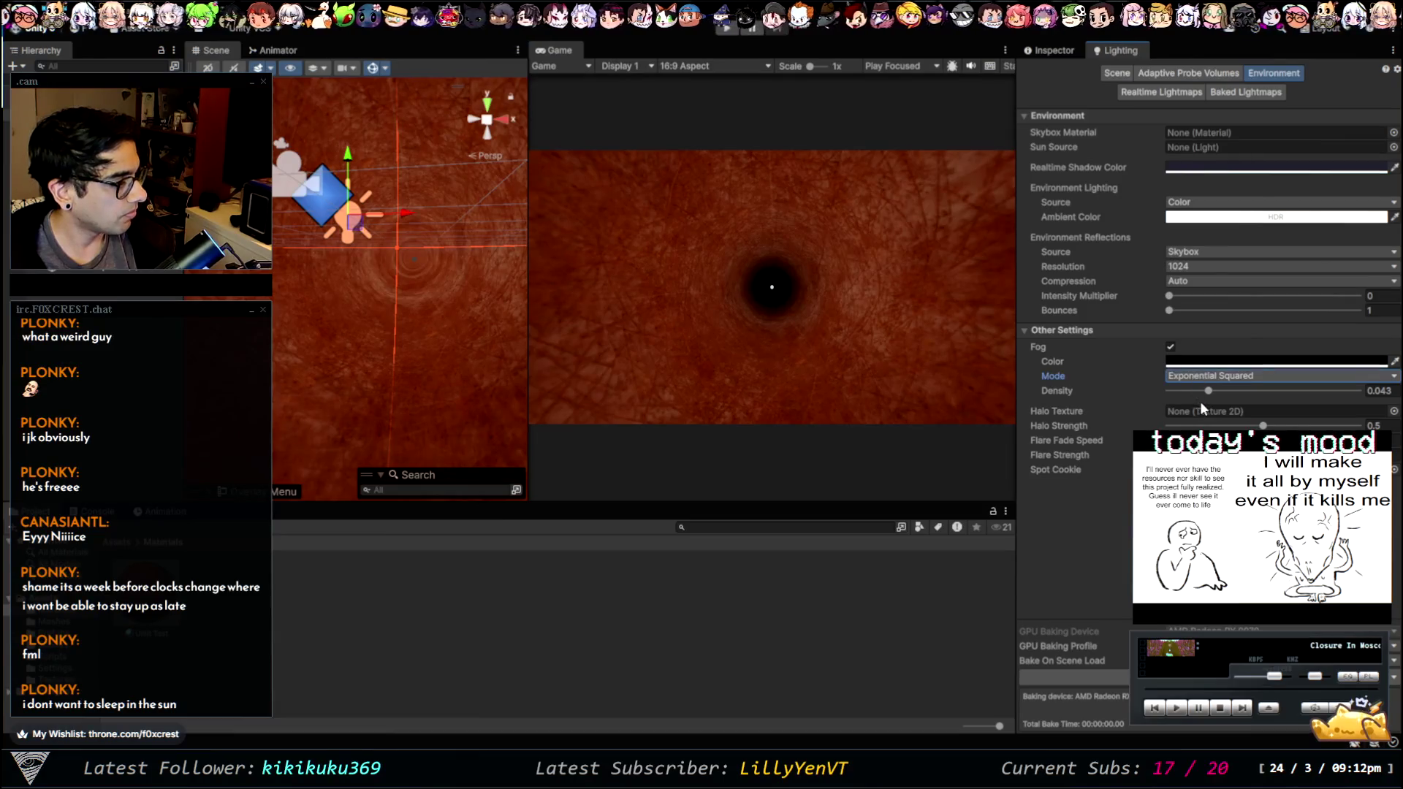
left_click(731, 33)
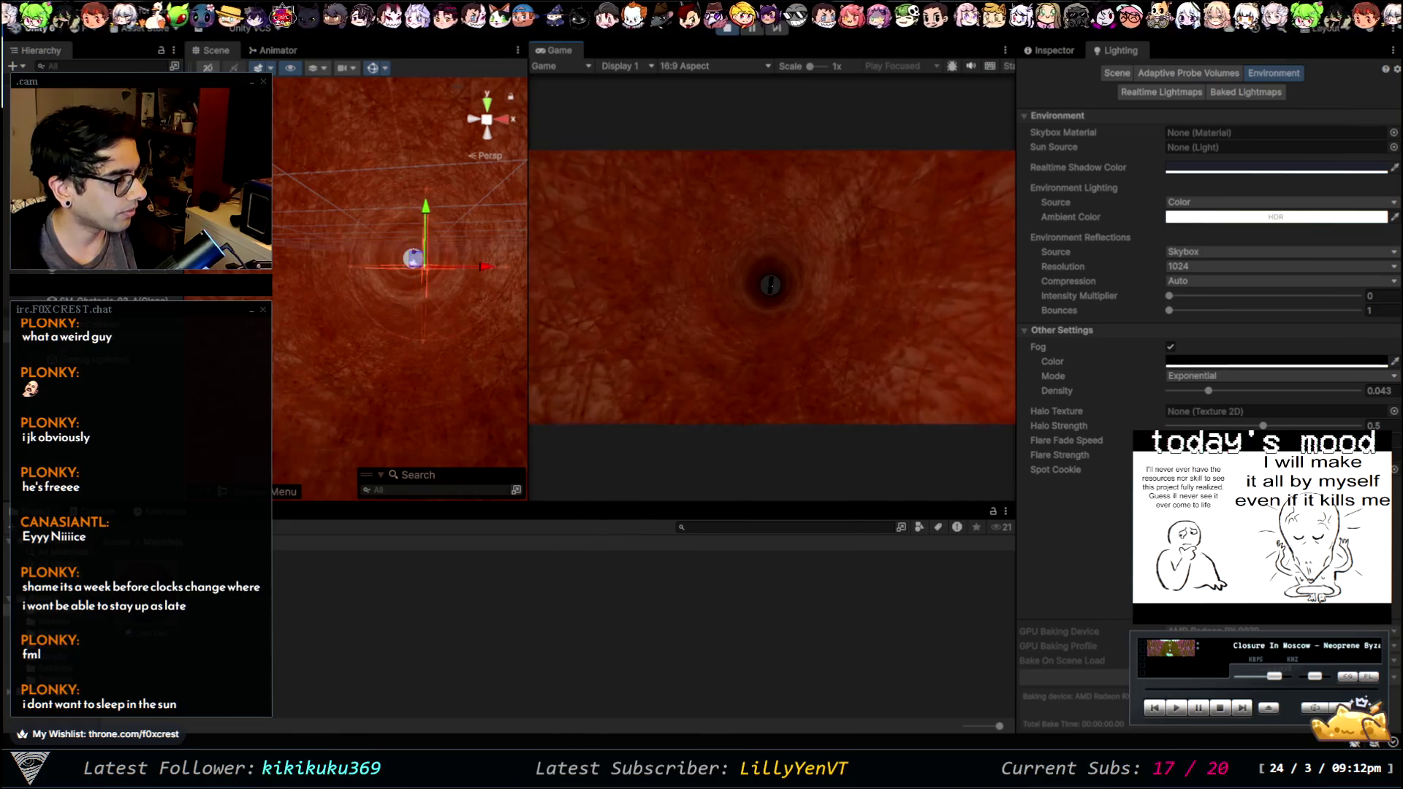
left_click(729, 28)
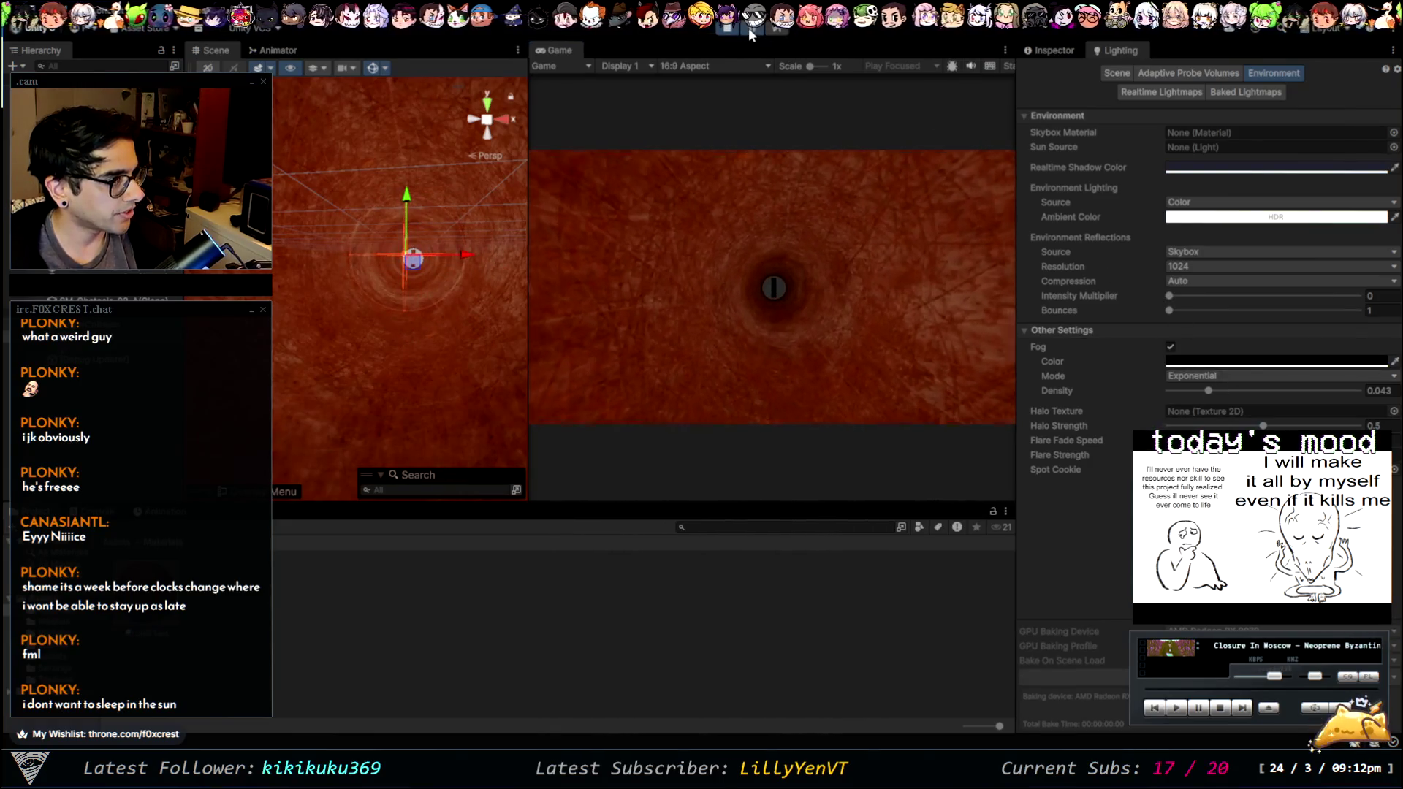
left_click_drag(1208, 391, 1224, 391)
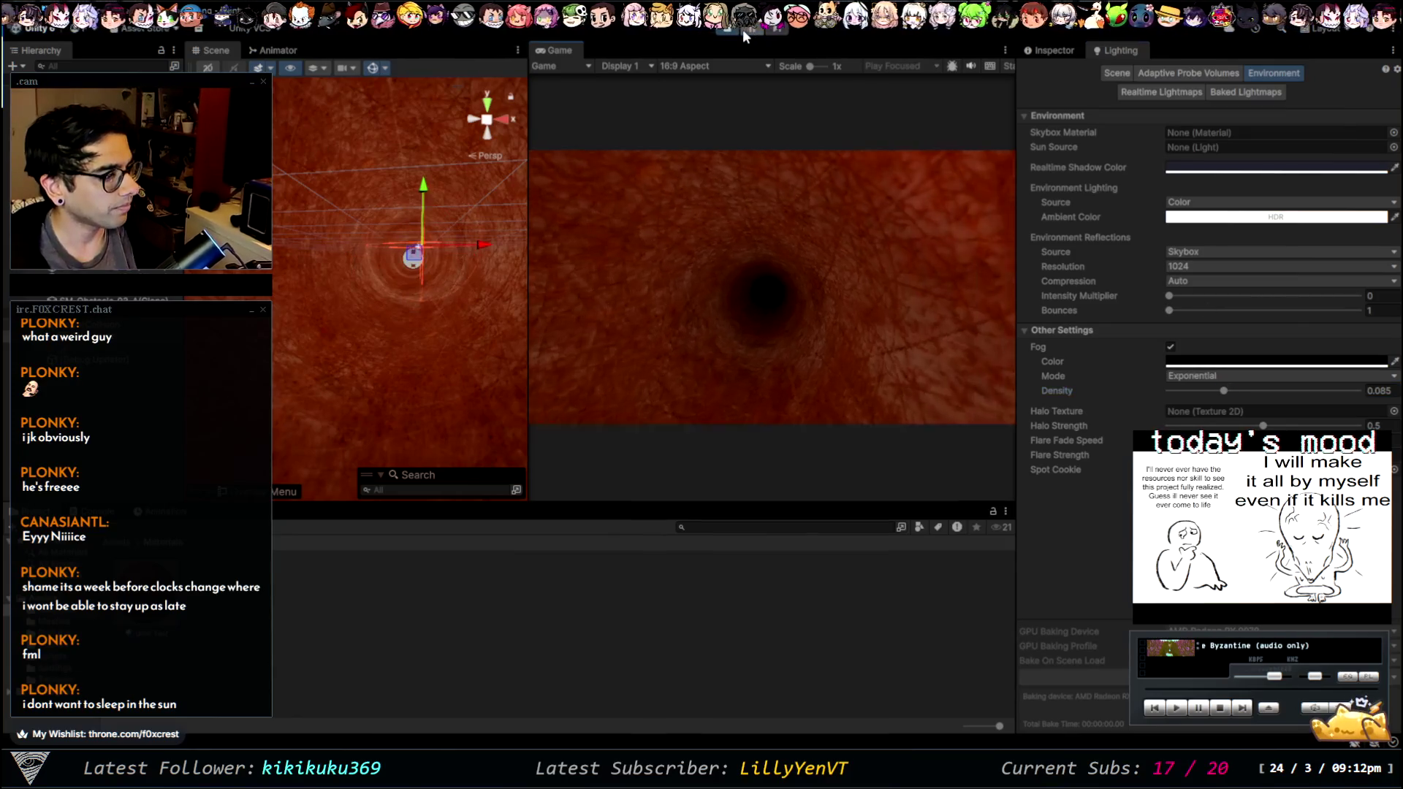
left_click(706, 335)
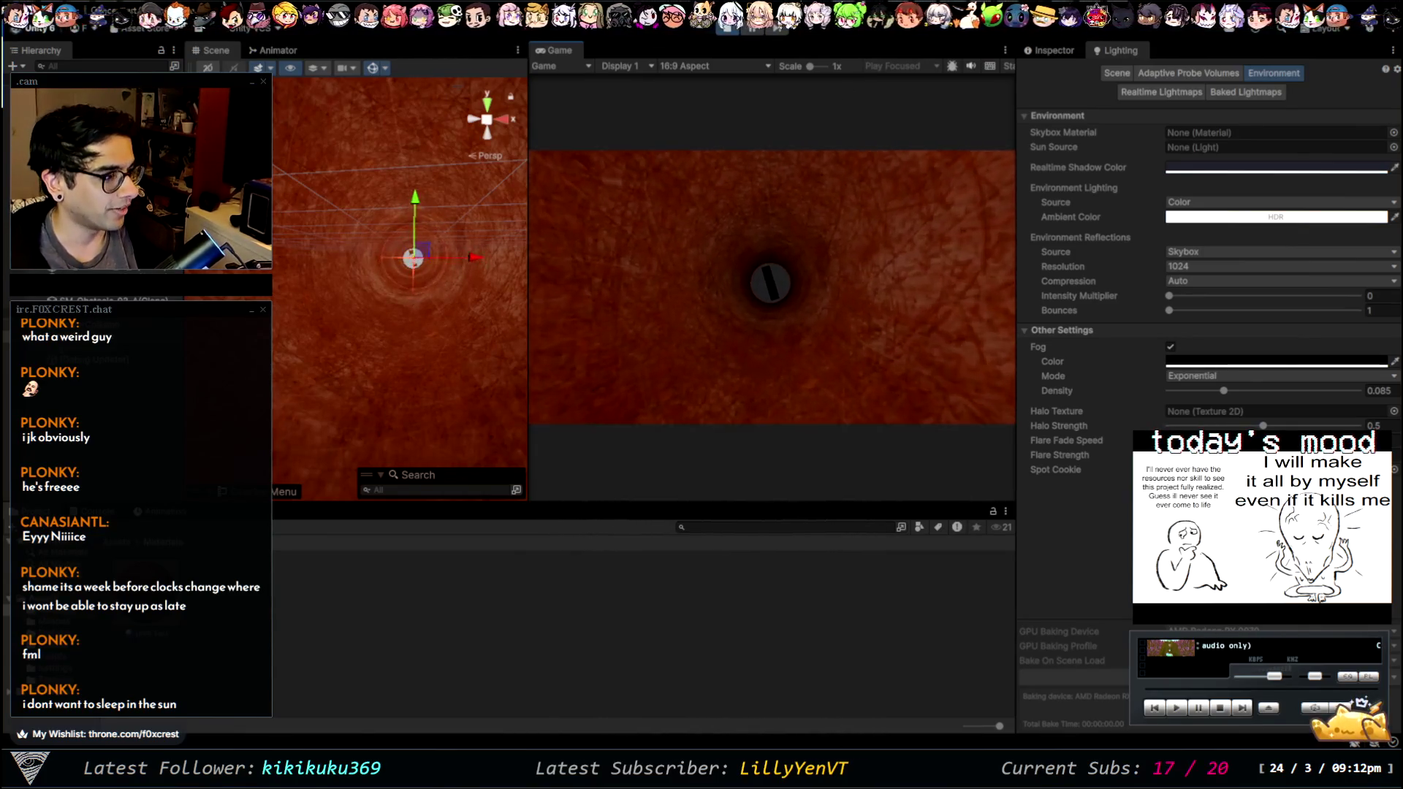
left_click(729, 29)
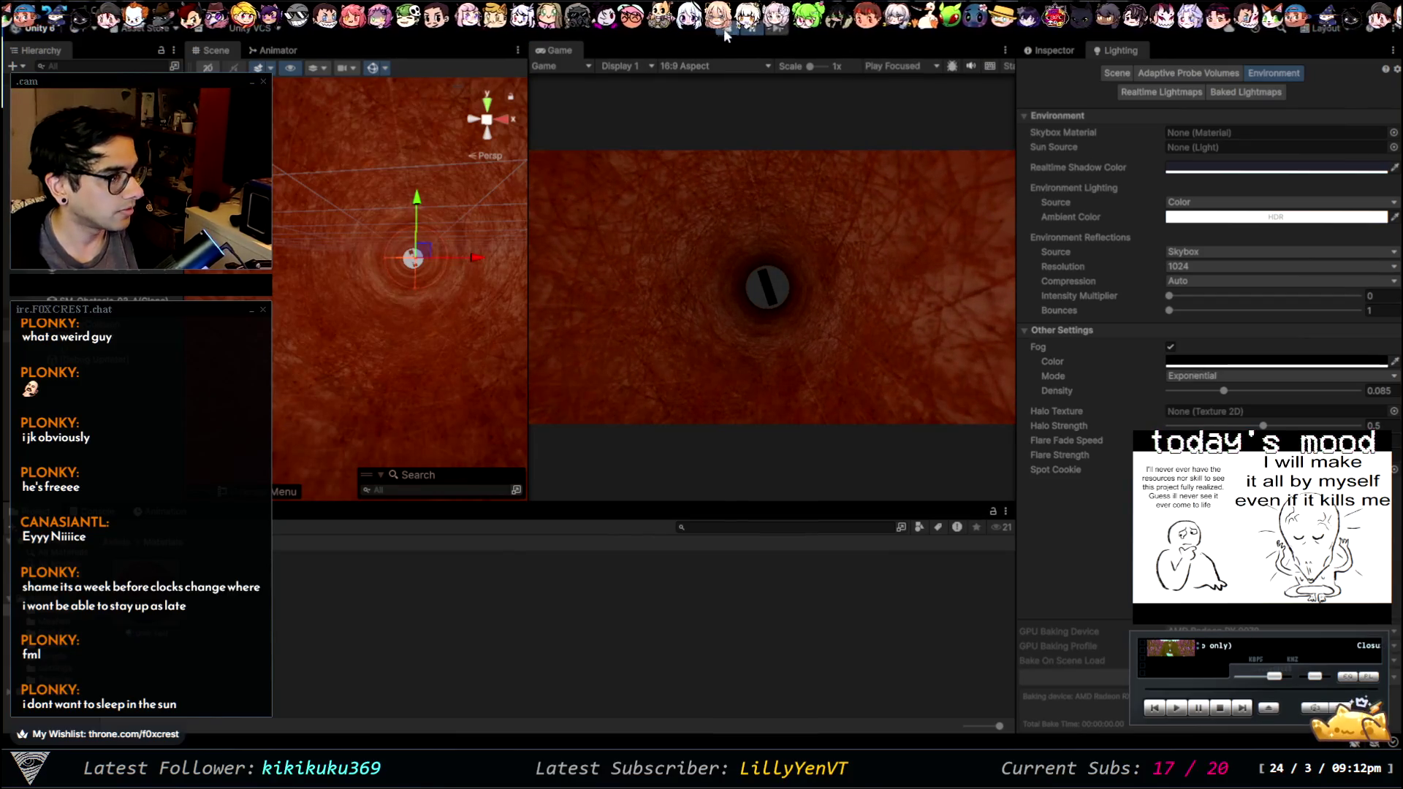
- Set the fog density to exactly 0.085 and orbit to an angled floor view
left_click(1395, 392)
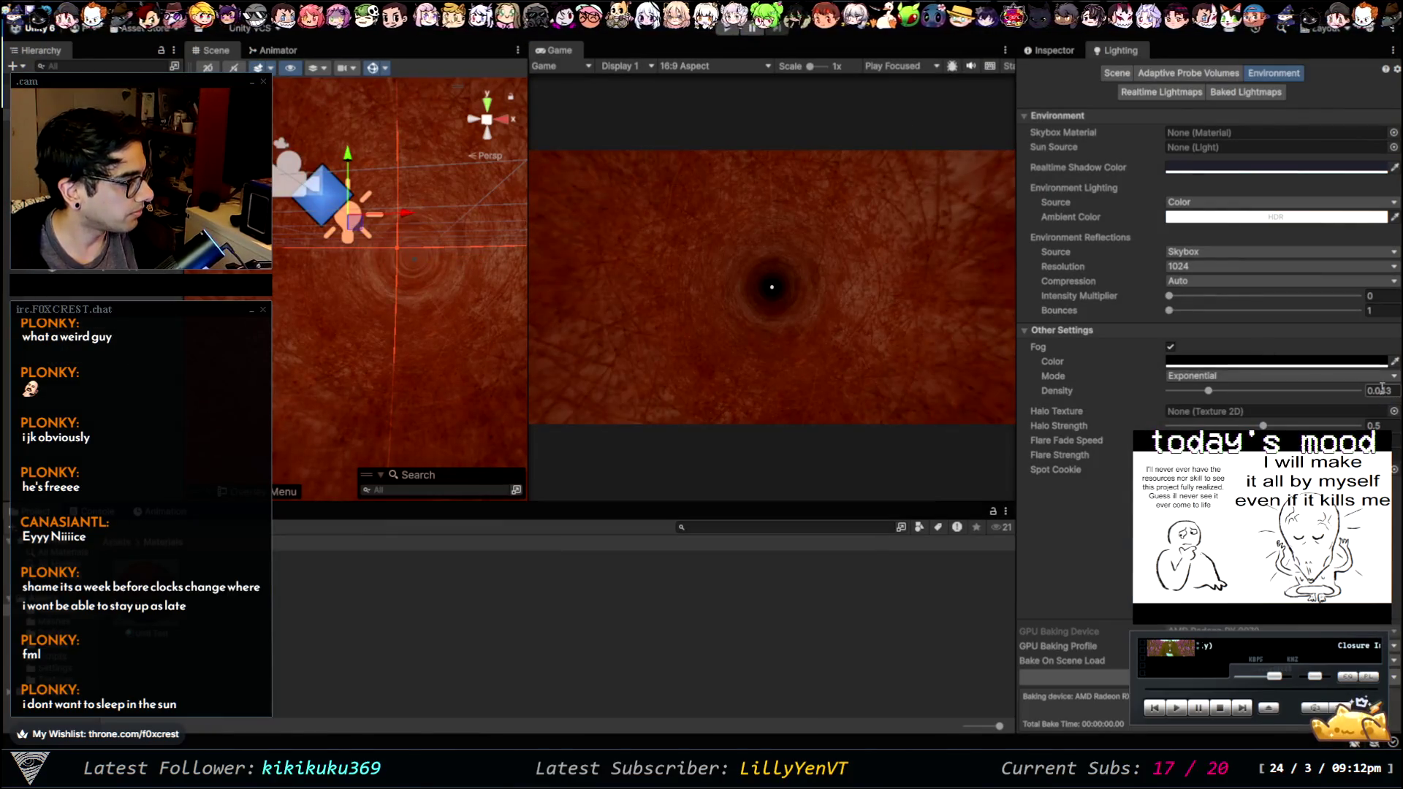
type("0.085")
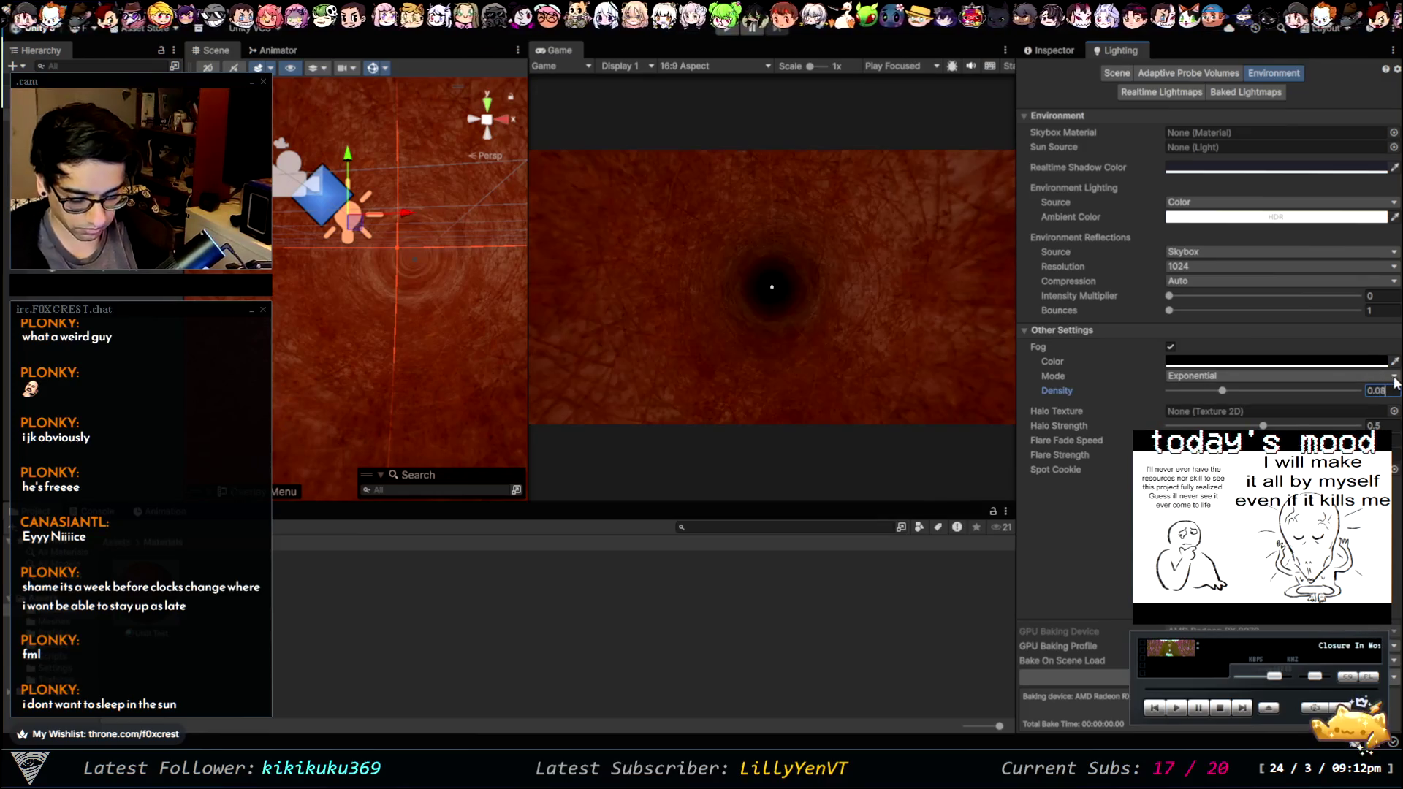
key("Return")
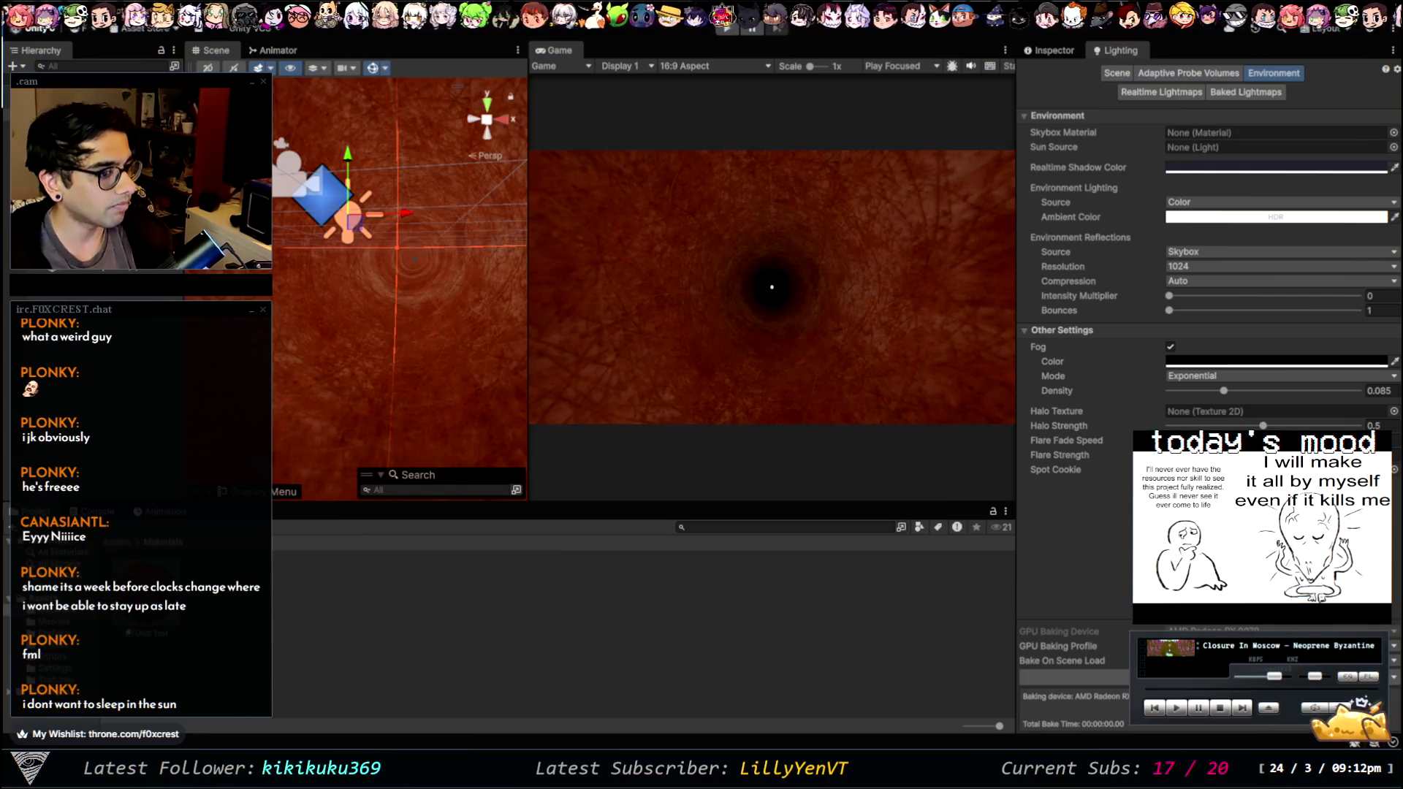
scroll(399, 289, "down", 3)
mouse_move(497, 293)
left_mouse_down()
mouse_move(406, 266)
mouse_move(847, 473)
mouse_move(561, 427)
mouse_move(444, 361)
left_mouse_up()
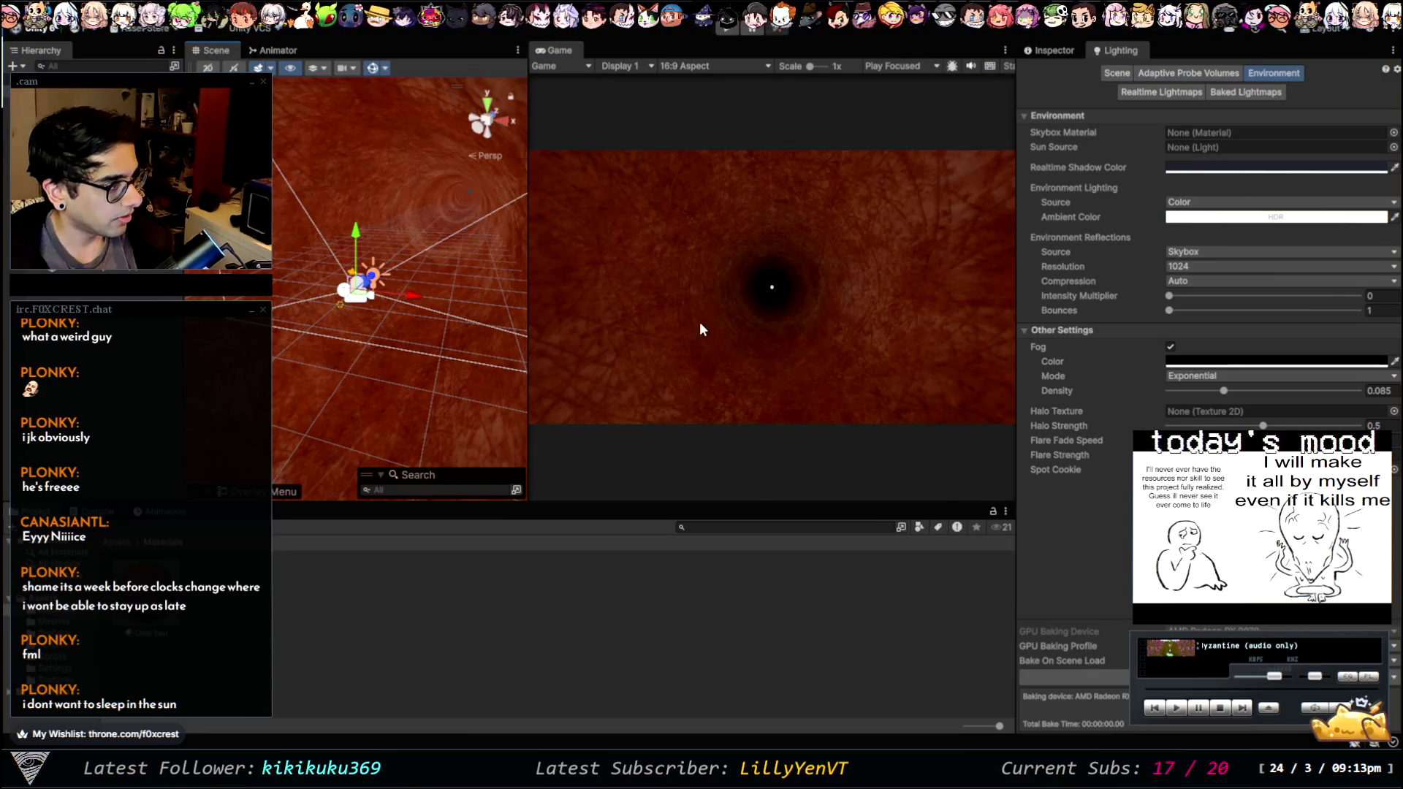
- Show the Textures folder assets, select the scene light, and switch the Scene view to 2D
left_click(353, 667)
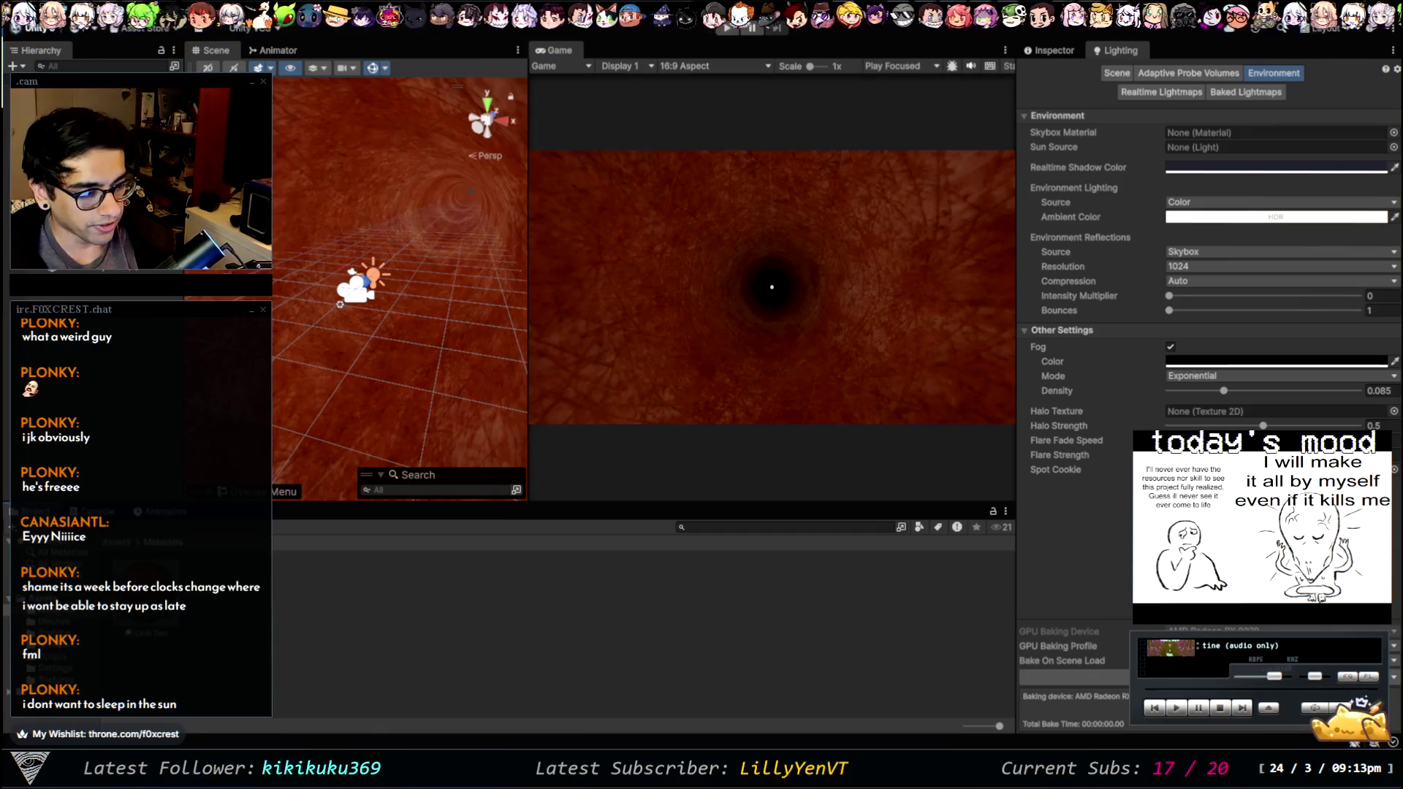
left_click(59, 680)
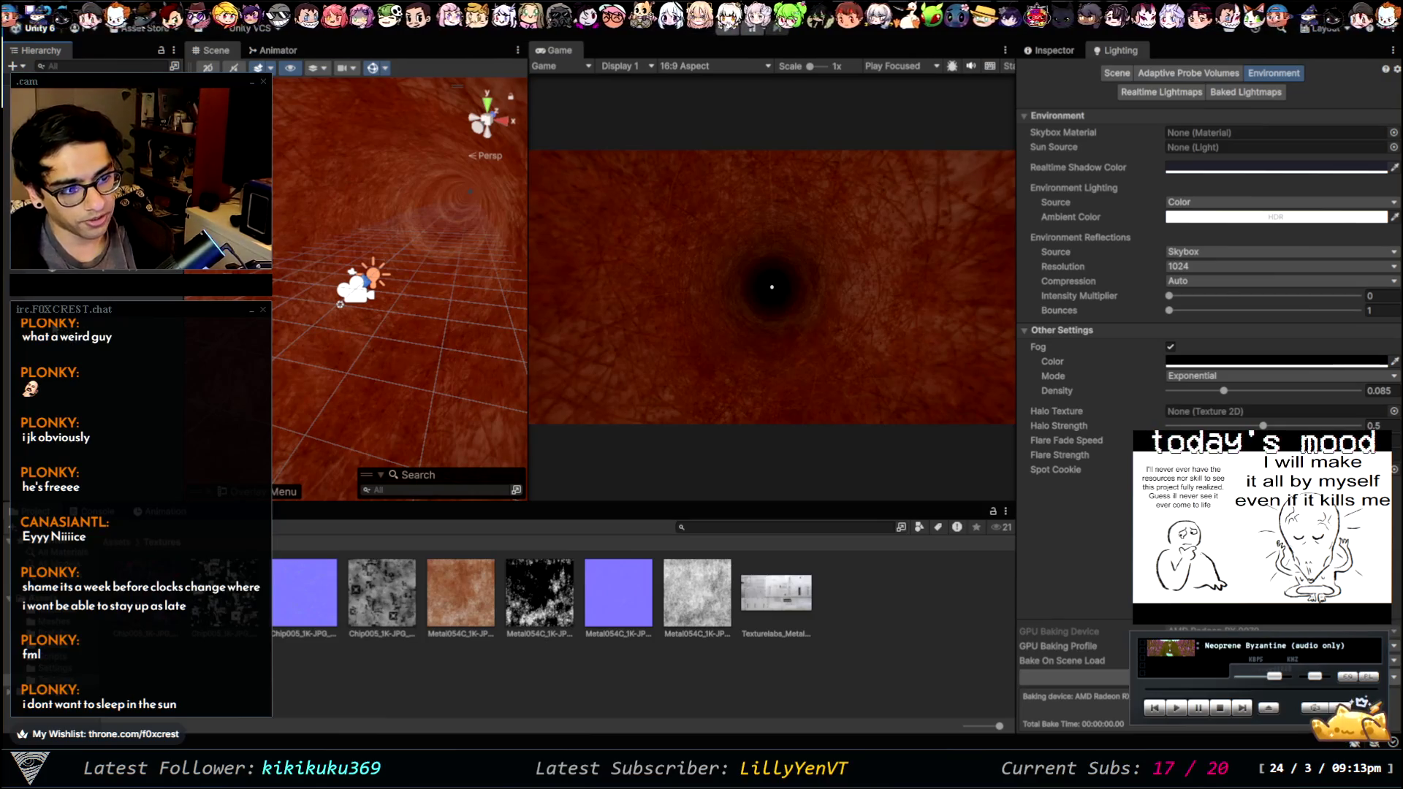
left_click(155, 507)
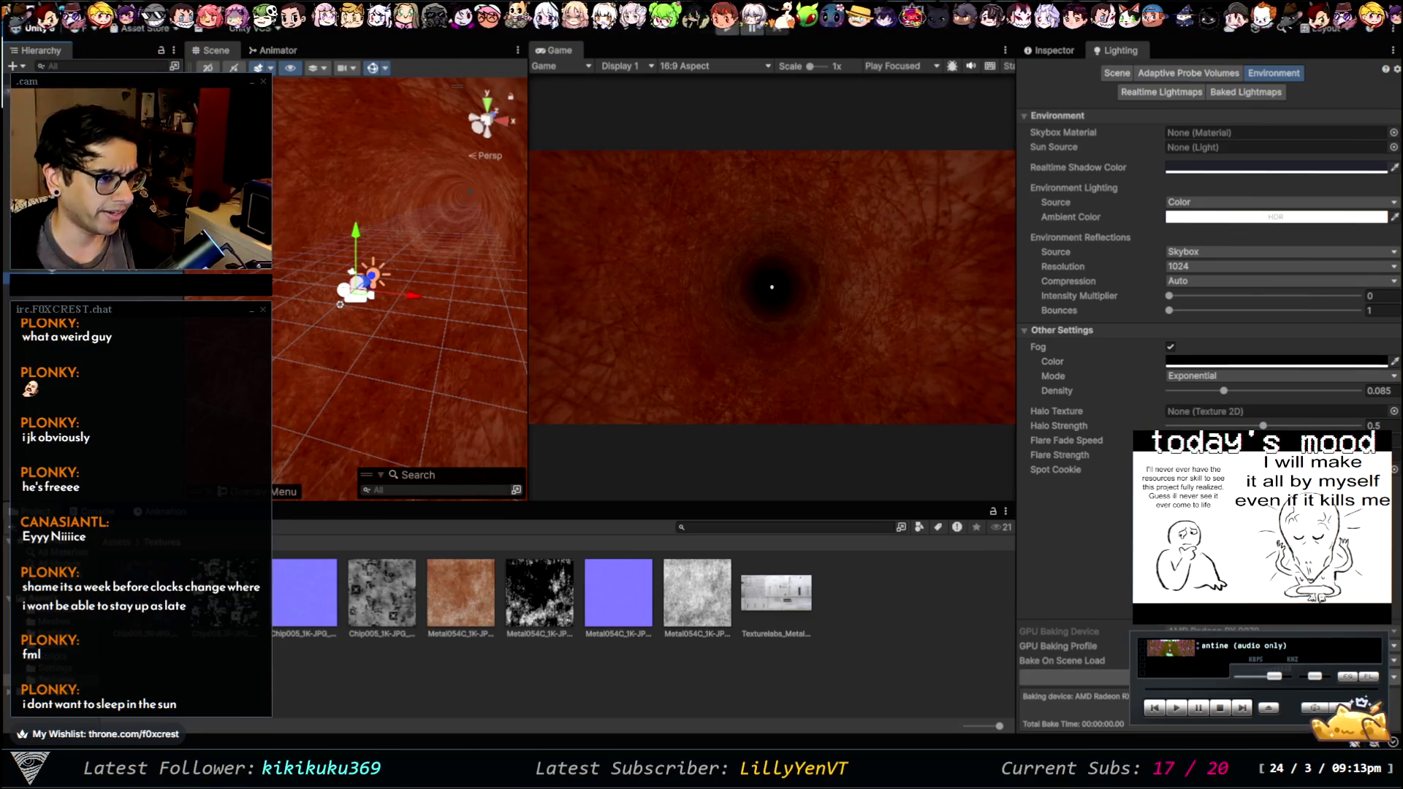
left_click(207, 67)
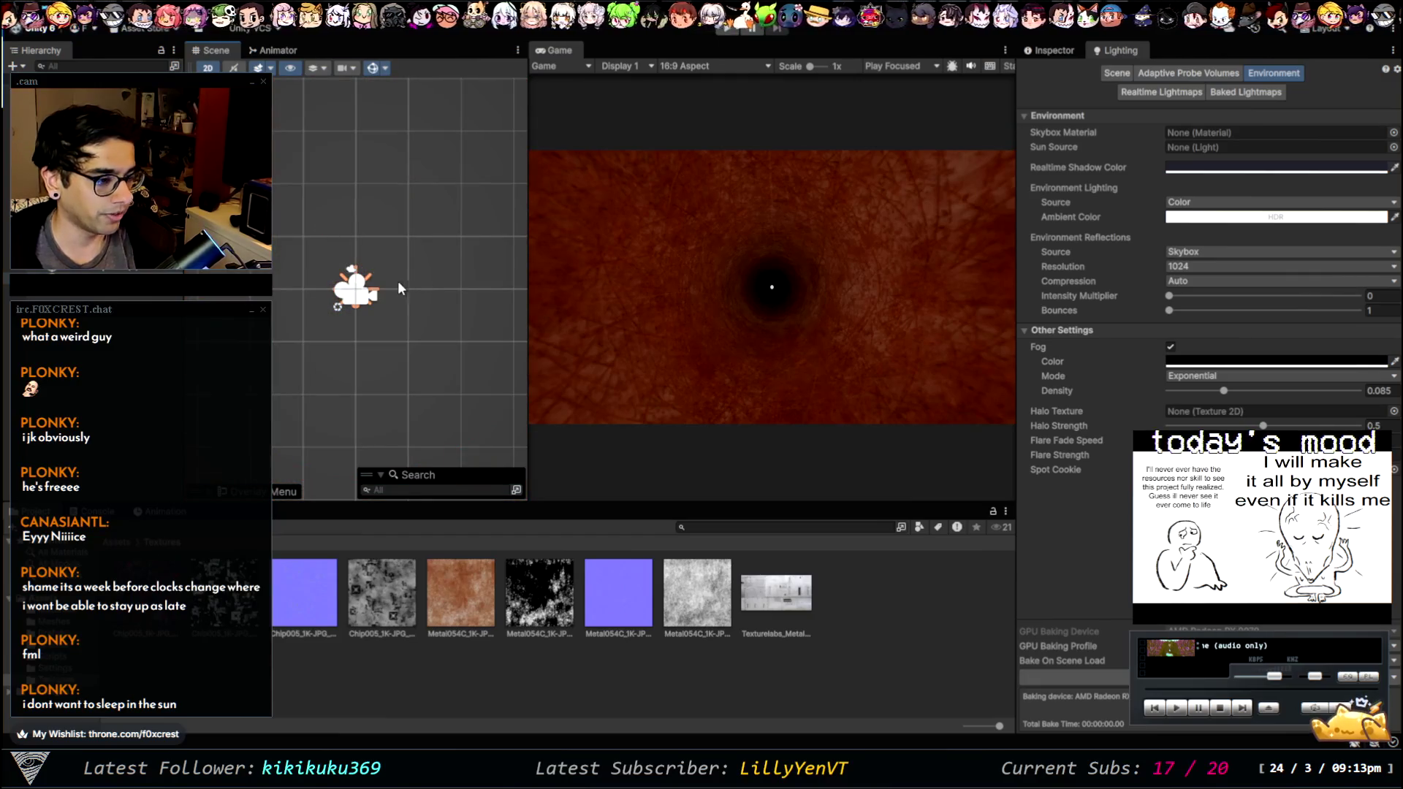
- Zoom out to frame the new Canvas outline and show its properties in the Inspector
scroll(420, 294, "down", 5)
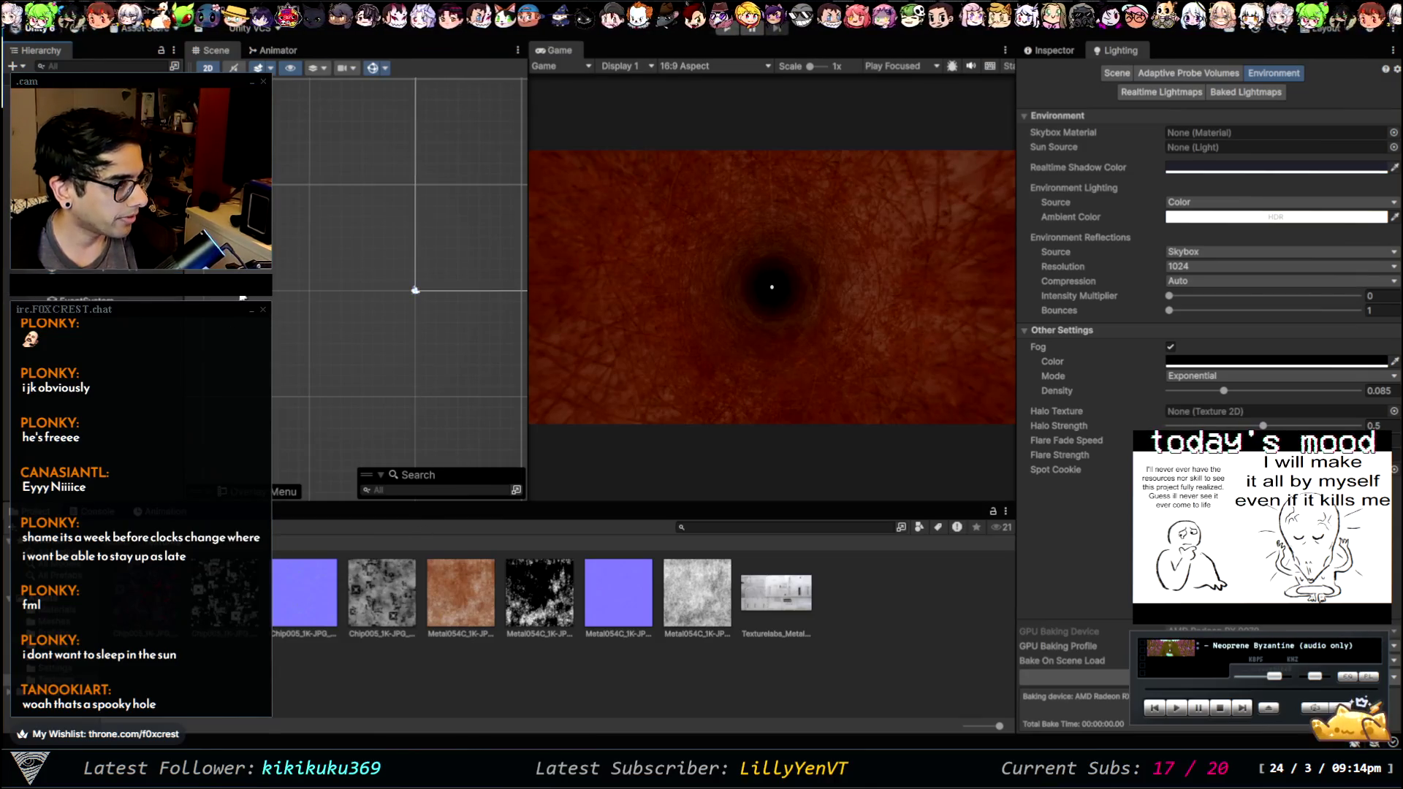
left_click(1066, 48)
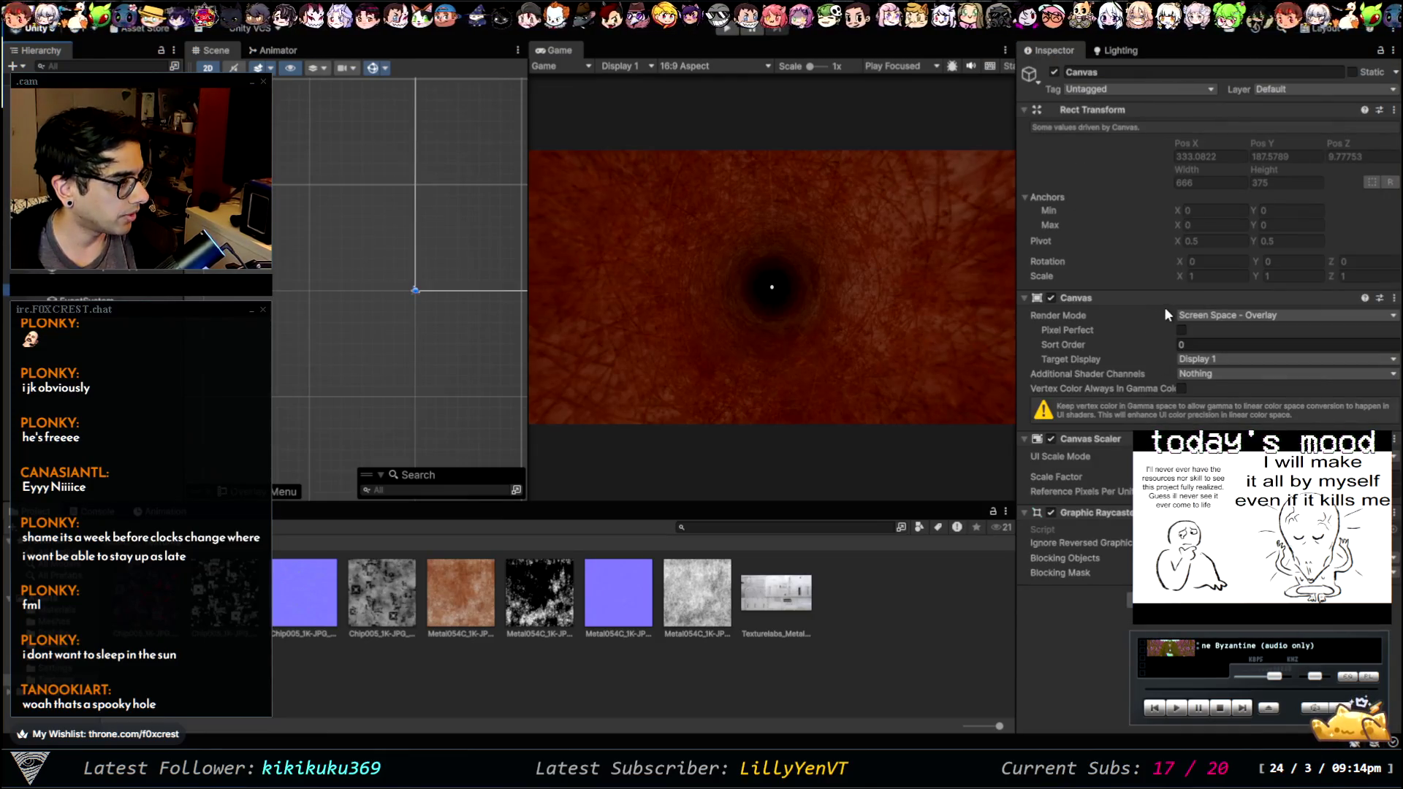
- Set the Canvas to Screen Space - Camera using Main Camera, then add a UI Image to it
left_click(1265, 346)
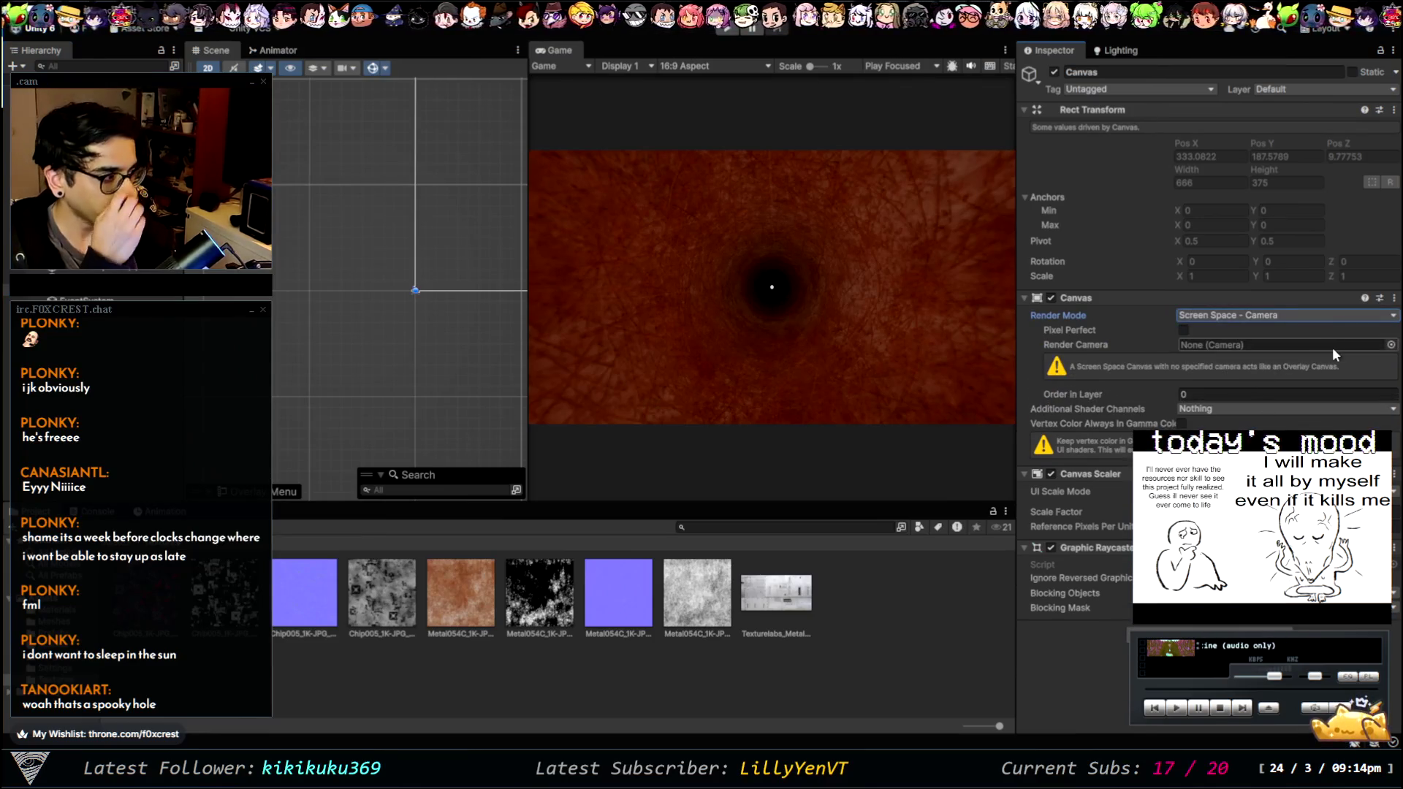
left_click(1390, 344)
double_click(1239, 381)
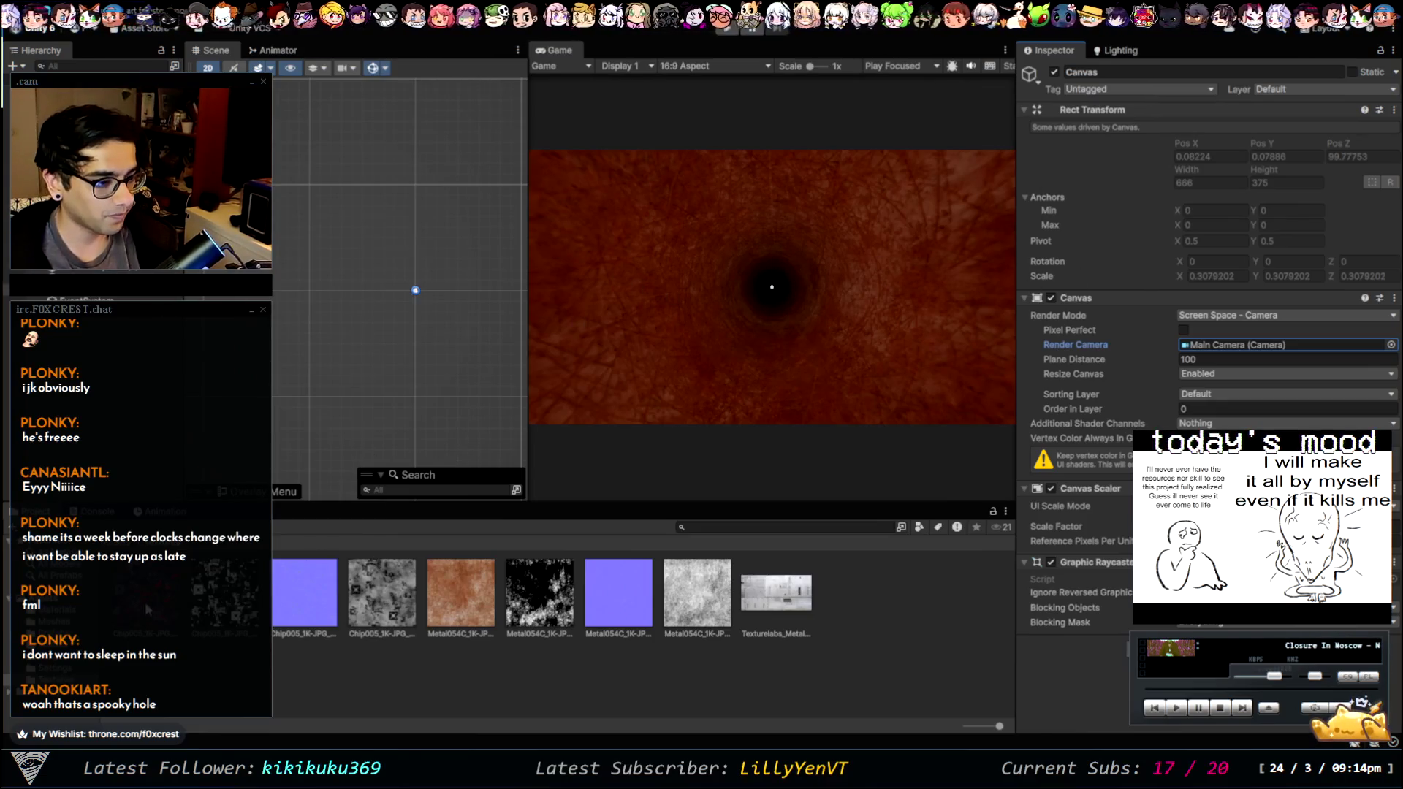
left_click(52, 609)
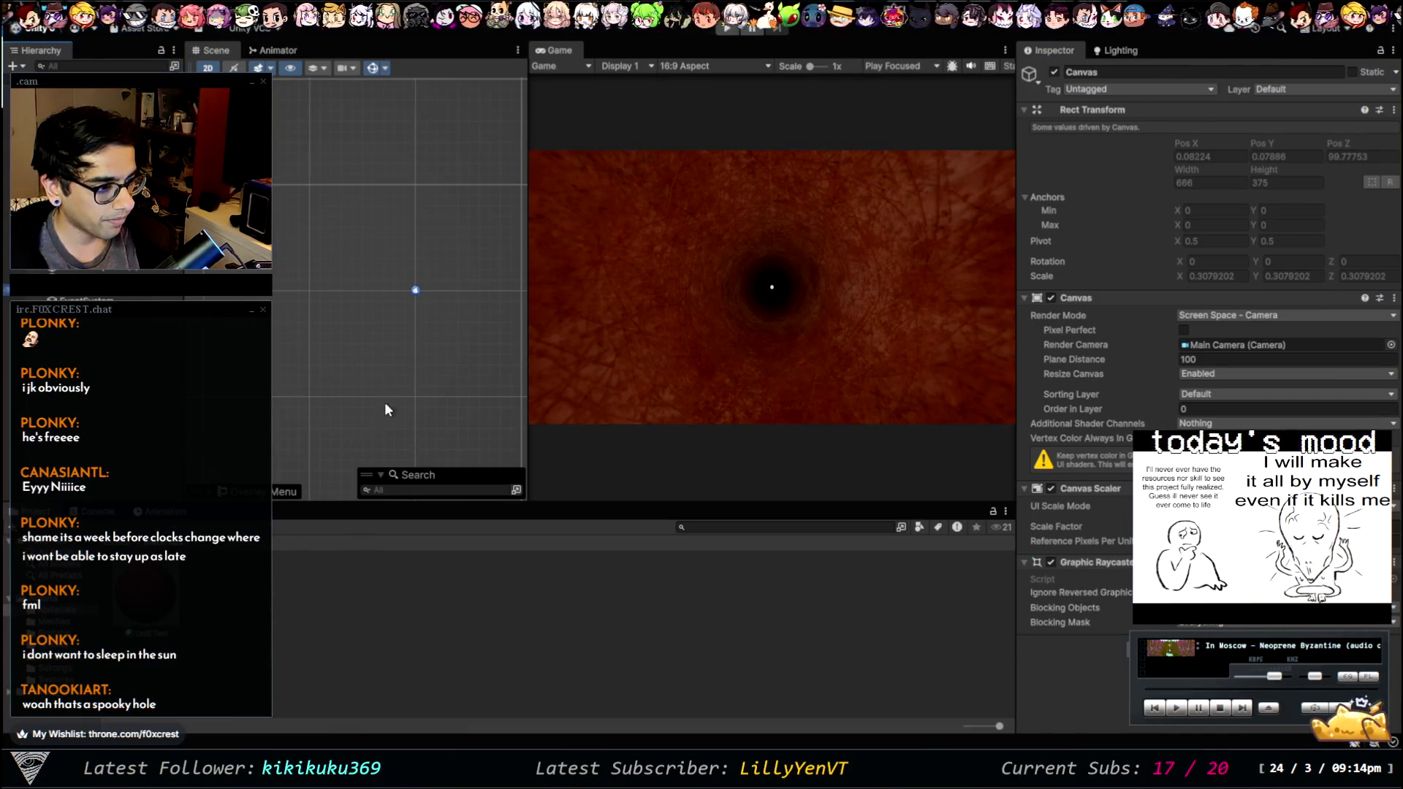
left_click(277, 277)
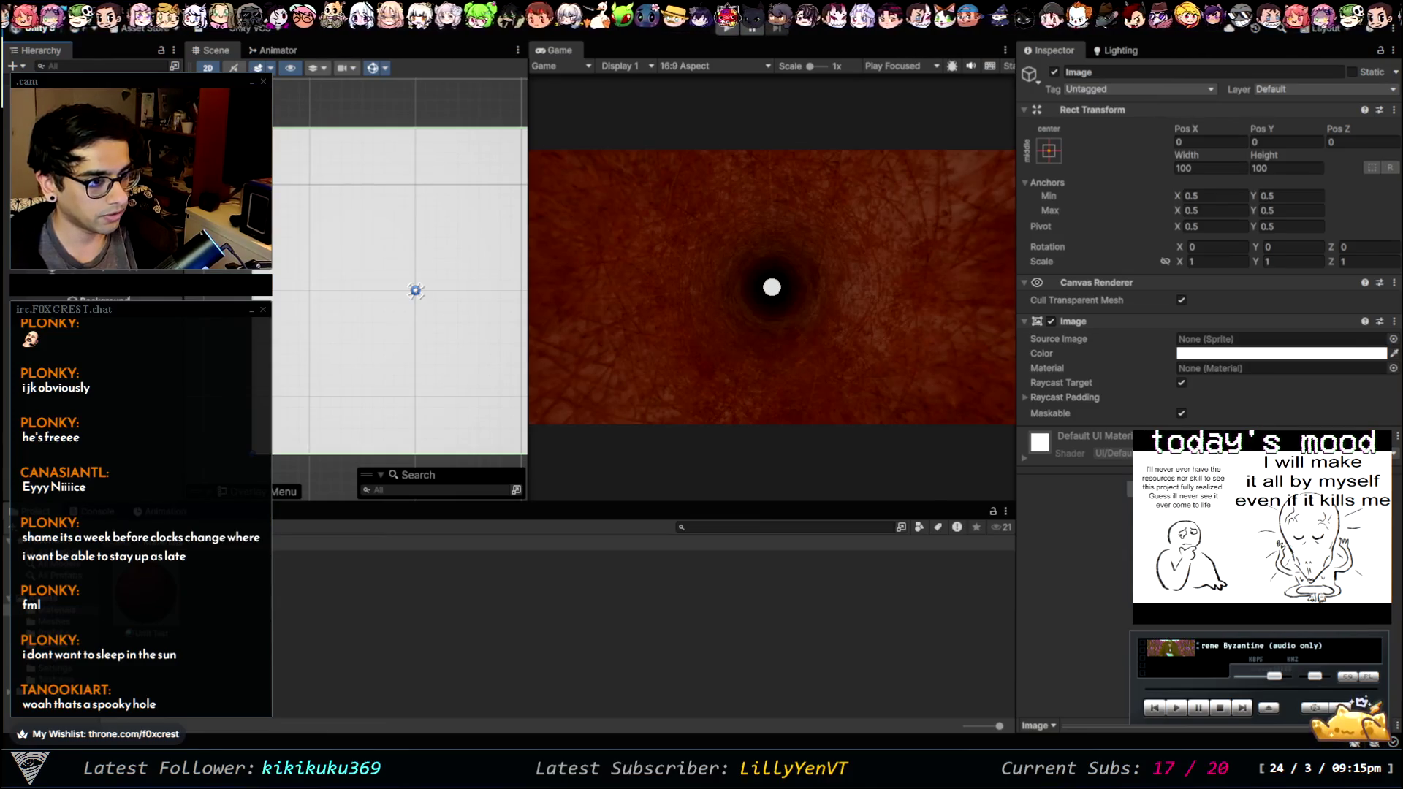
- Rename BackgroundDakren to BackgroundDarken by moving the misplaced k after the r
left_click(109, 300)
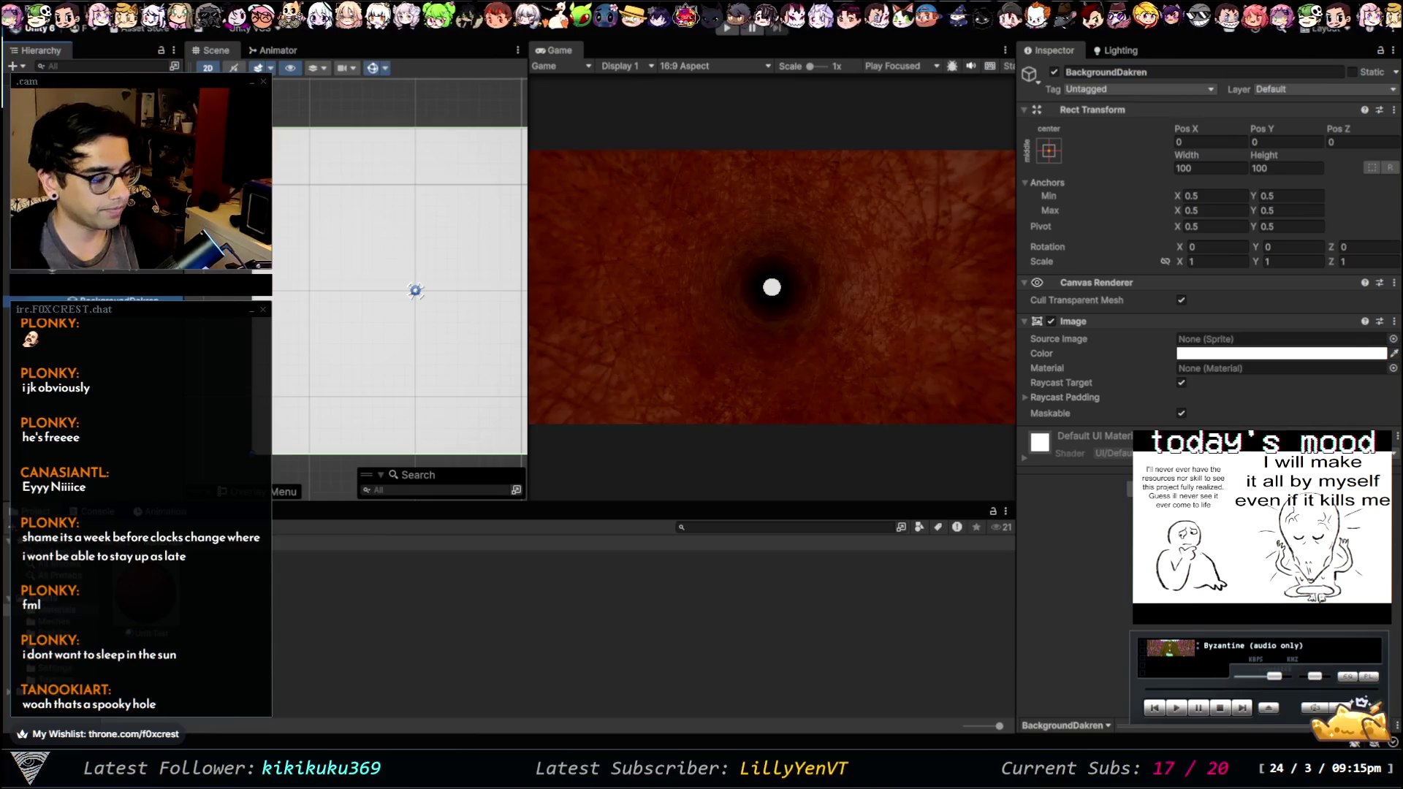
left_click(1167, 71)
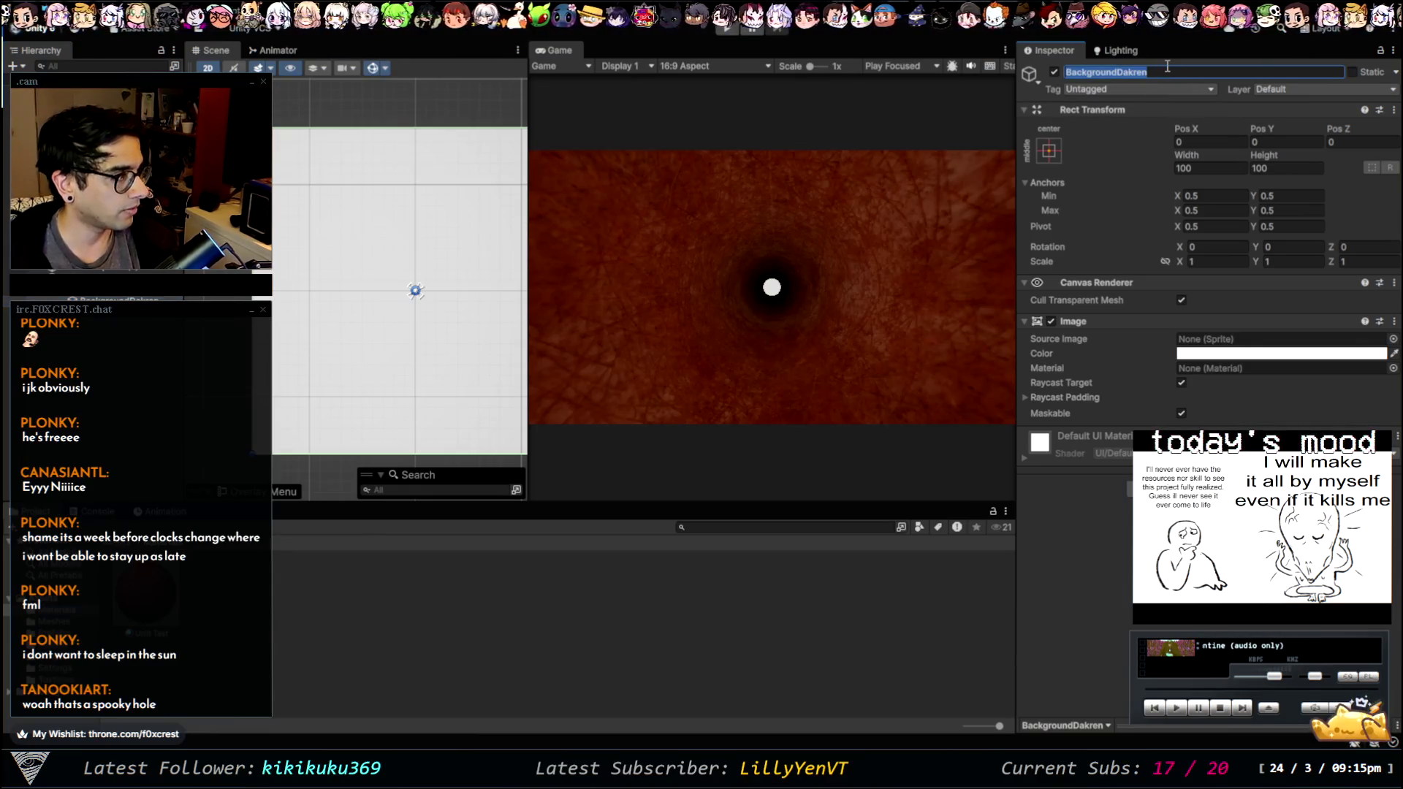
key("Right")
key("Left")
key("Left")
key("Left")
key("BackSpace")
key("Right")
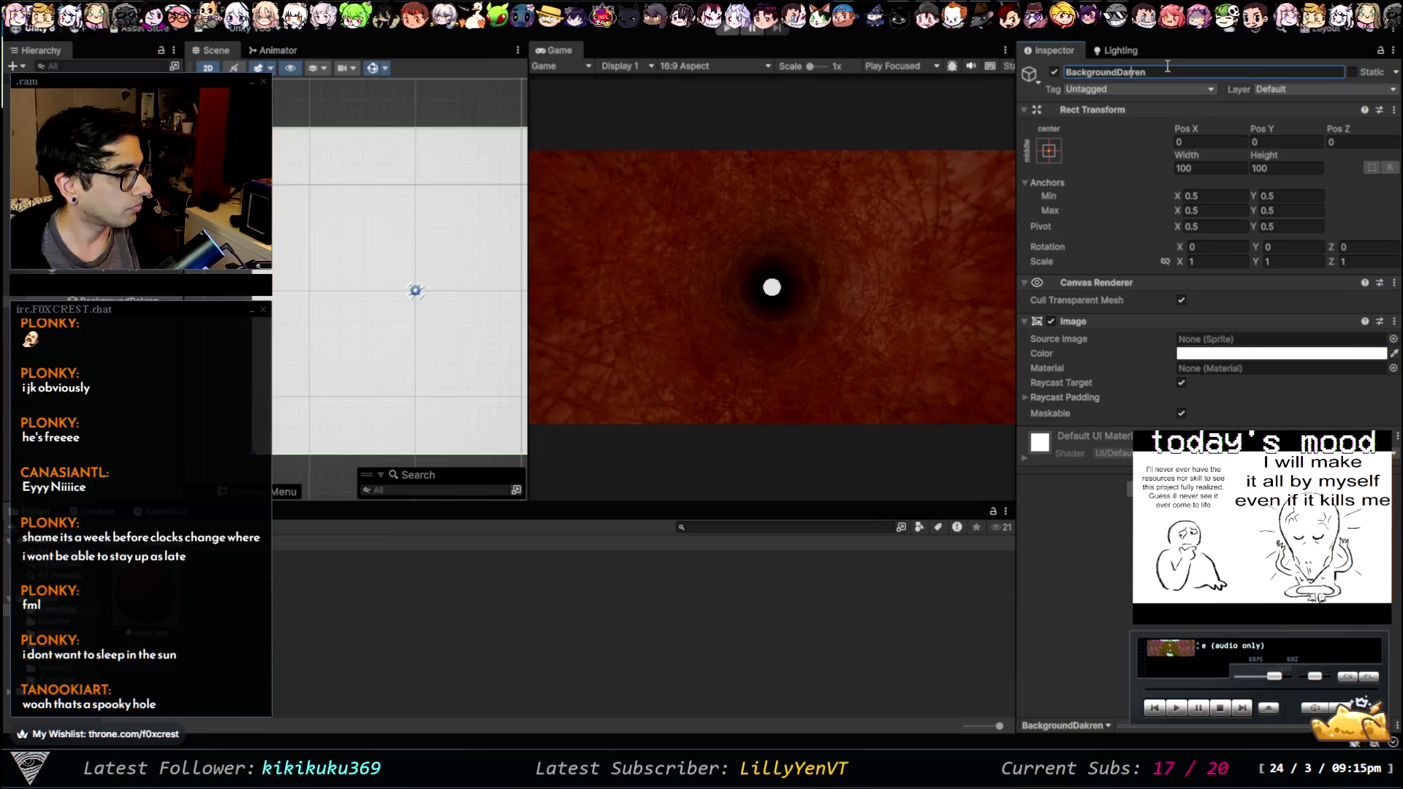
type("k")
key("Return")
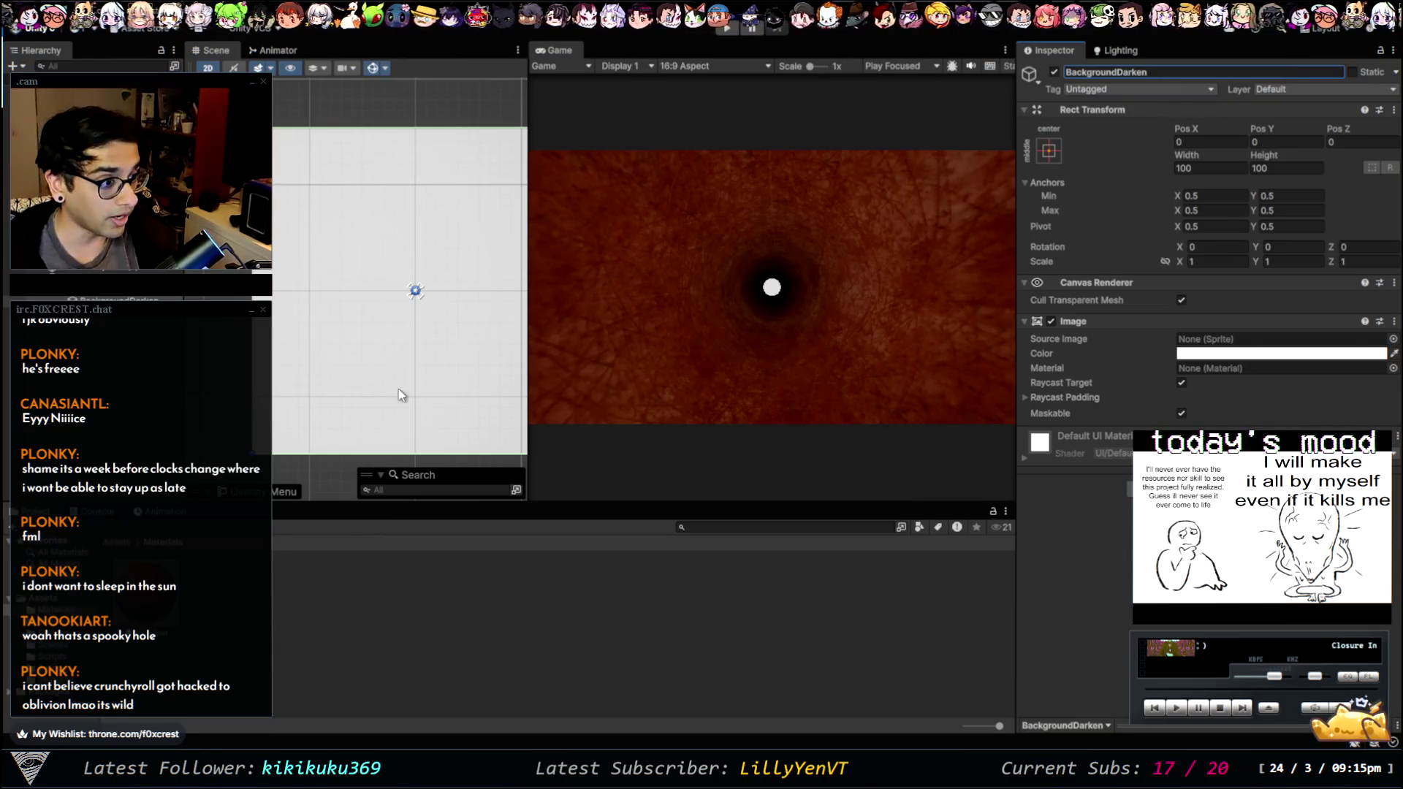
- Browse the Hierarchy, selecting the Canvas, then BackgroundDarken, then the Main Camera
scroll(388, 348, "down", 1)
scroll(415, 278, "down", 4)
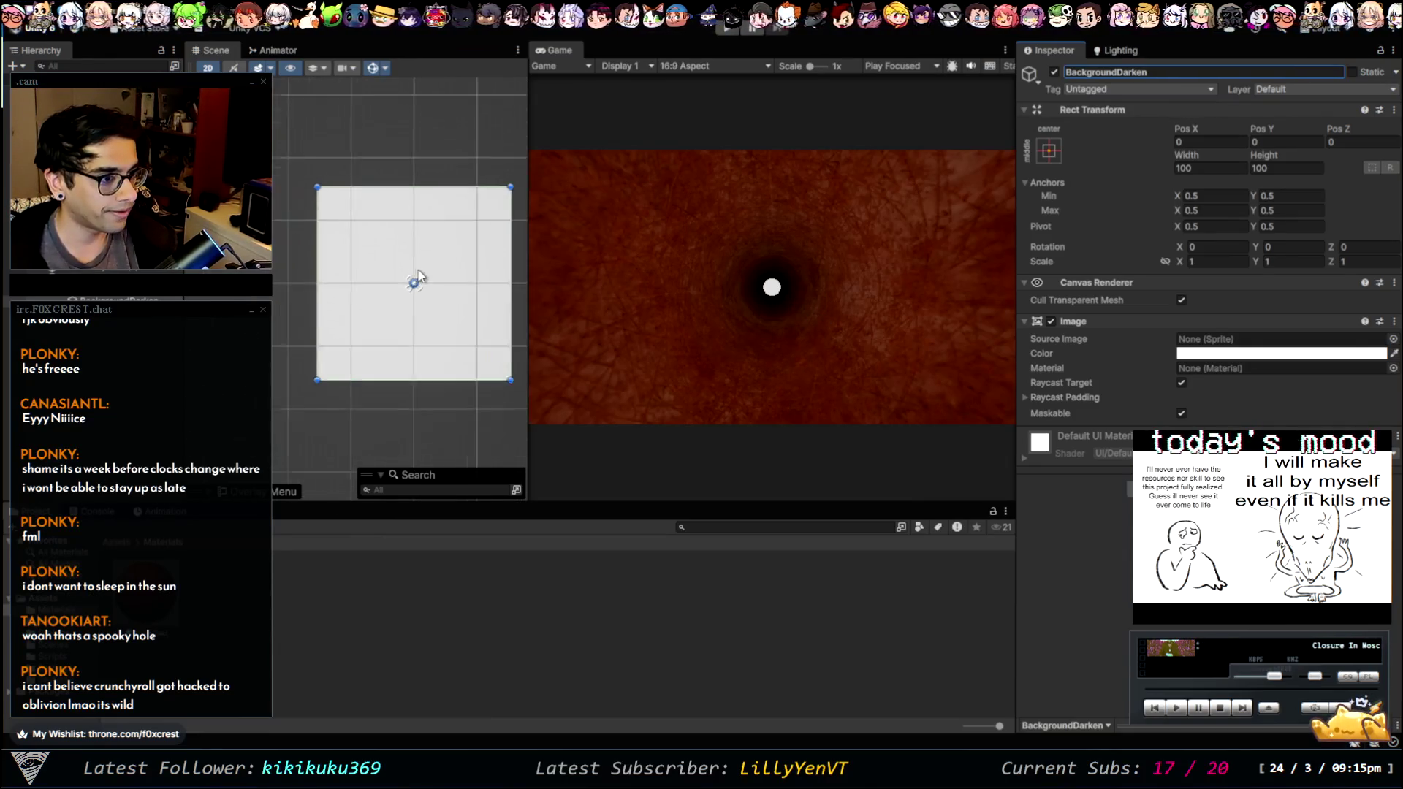
scroll(436, 291, "up", 1)
left_click(86, 298)
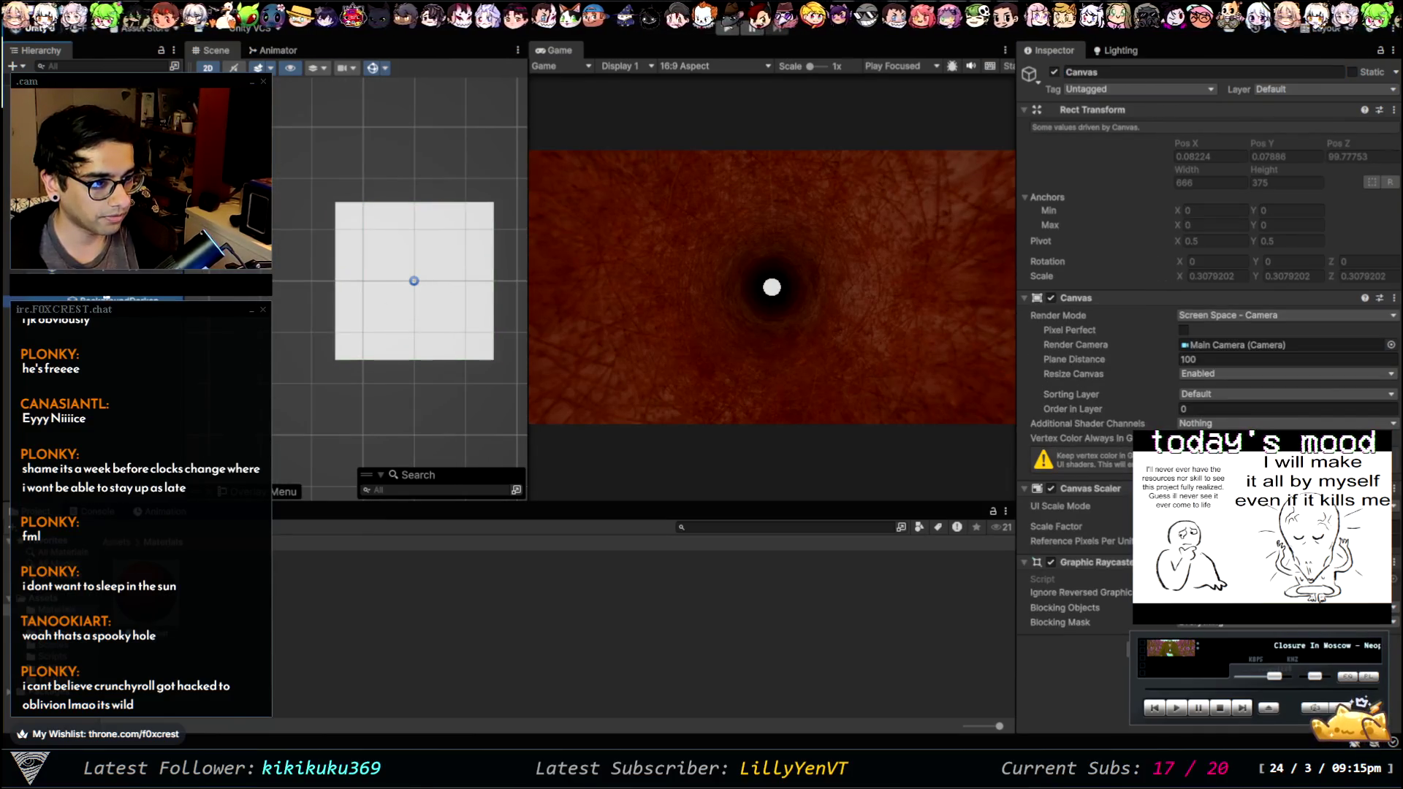
left_click(85, 299)
left_click(86, 315)
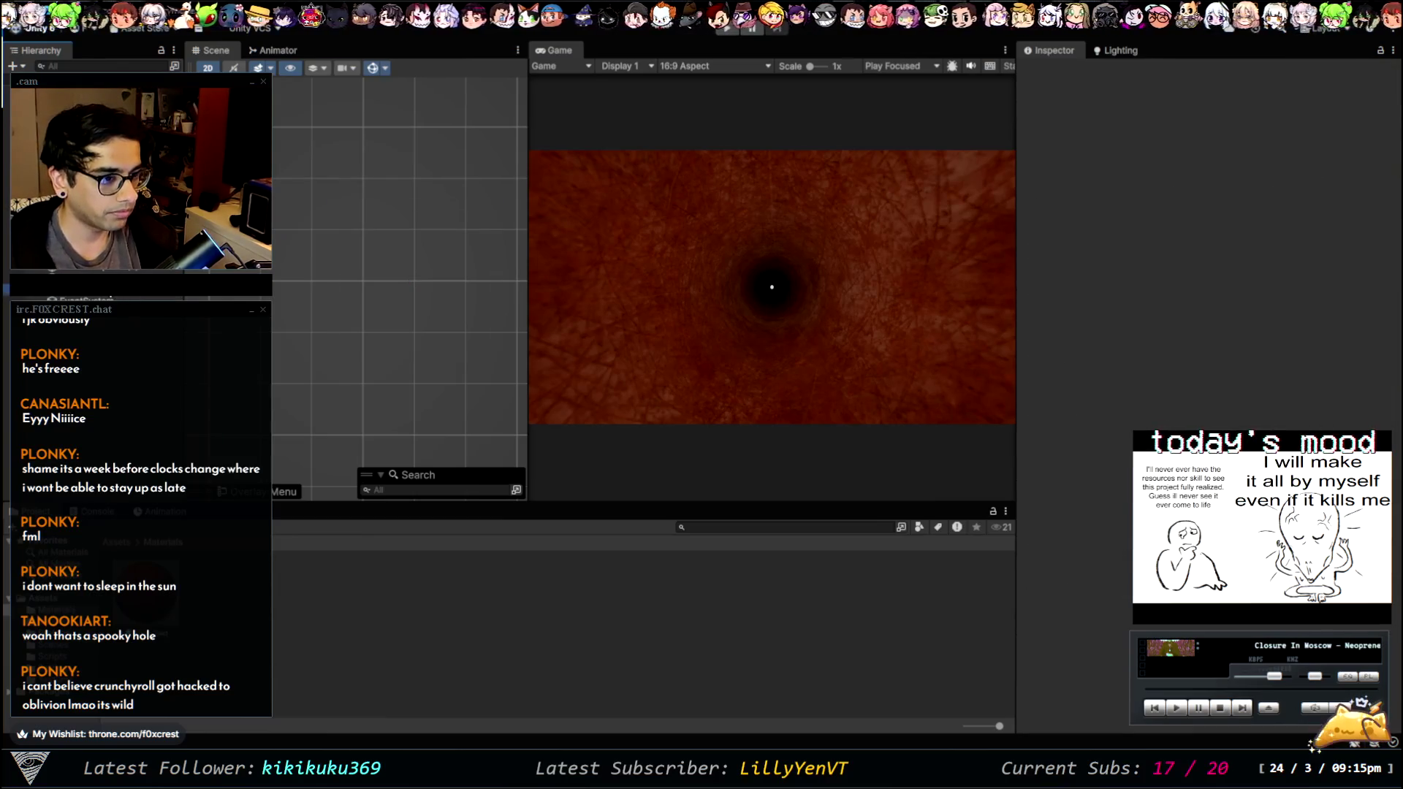
left_click(103, 298)
left_click(108, 298)
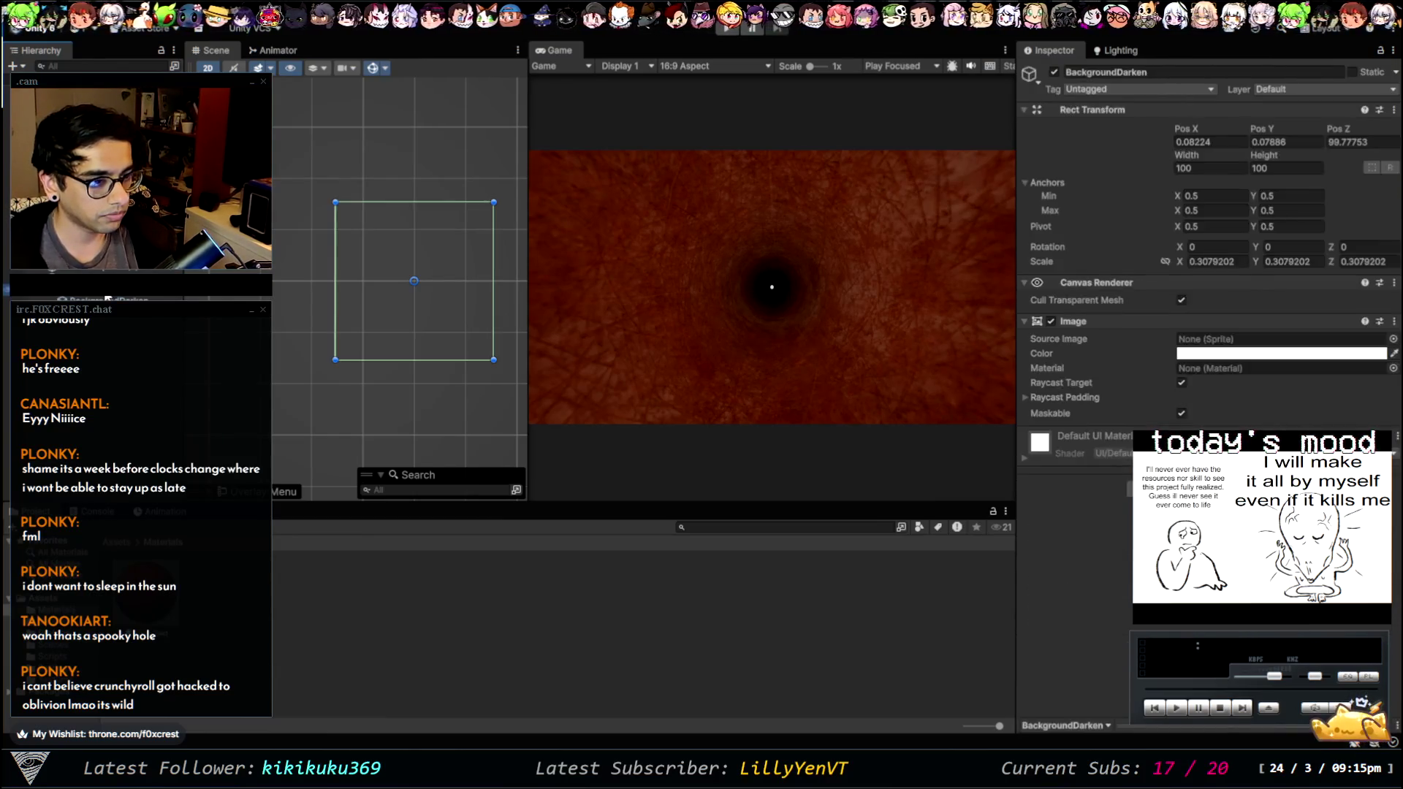
left_click(108, 298)
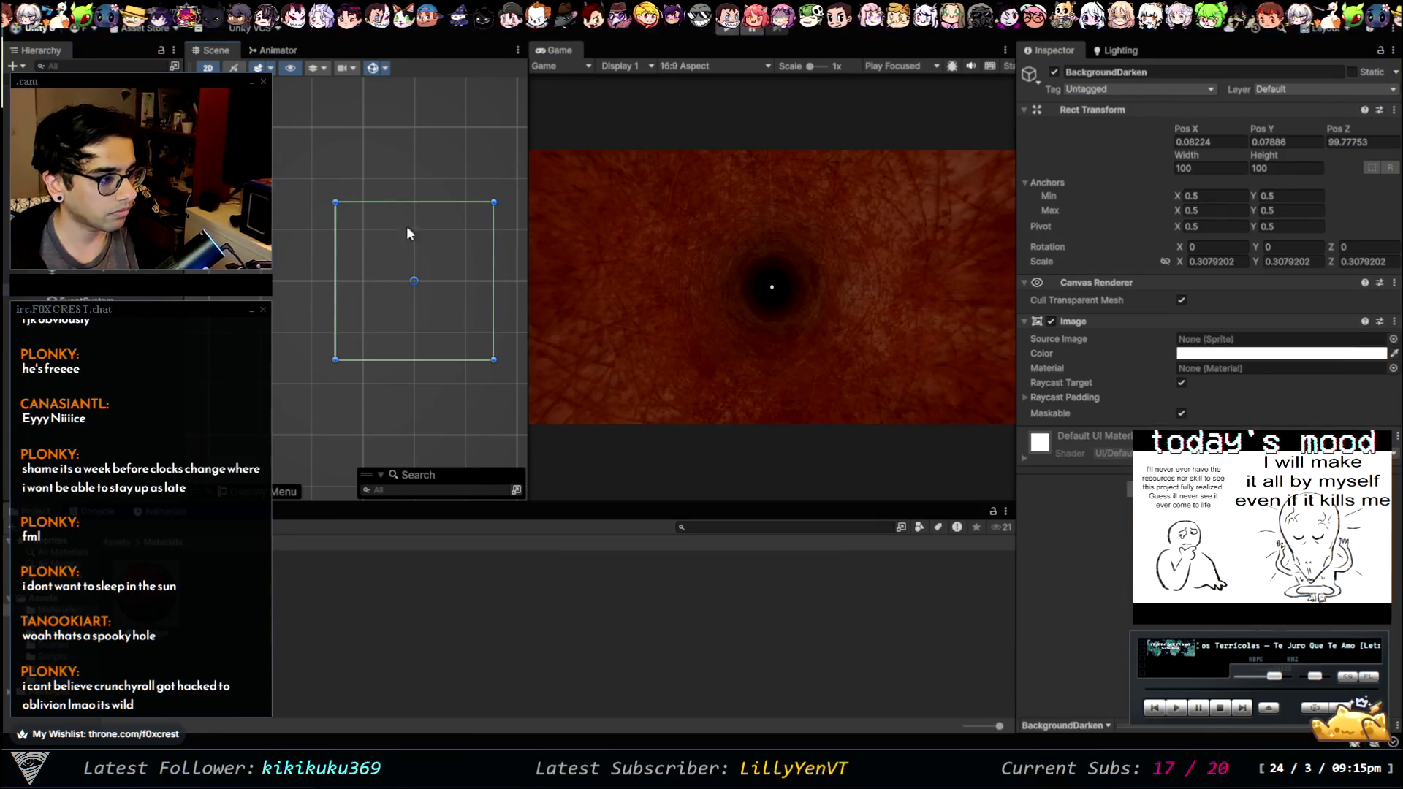
scroll(323, 270, "down", 6)
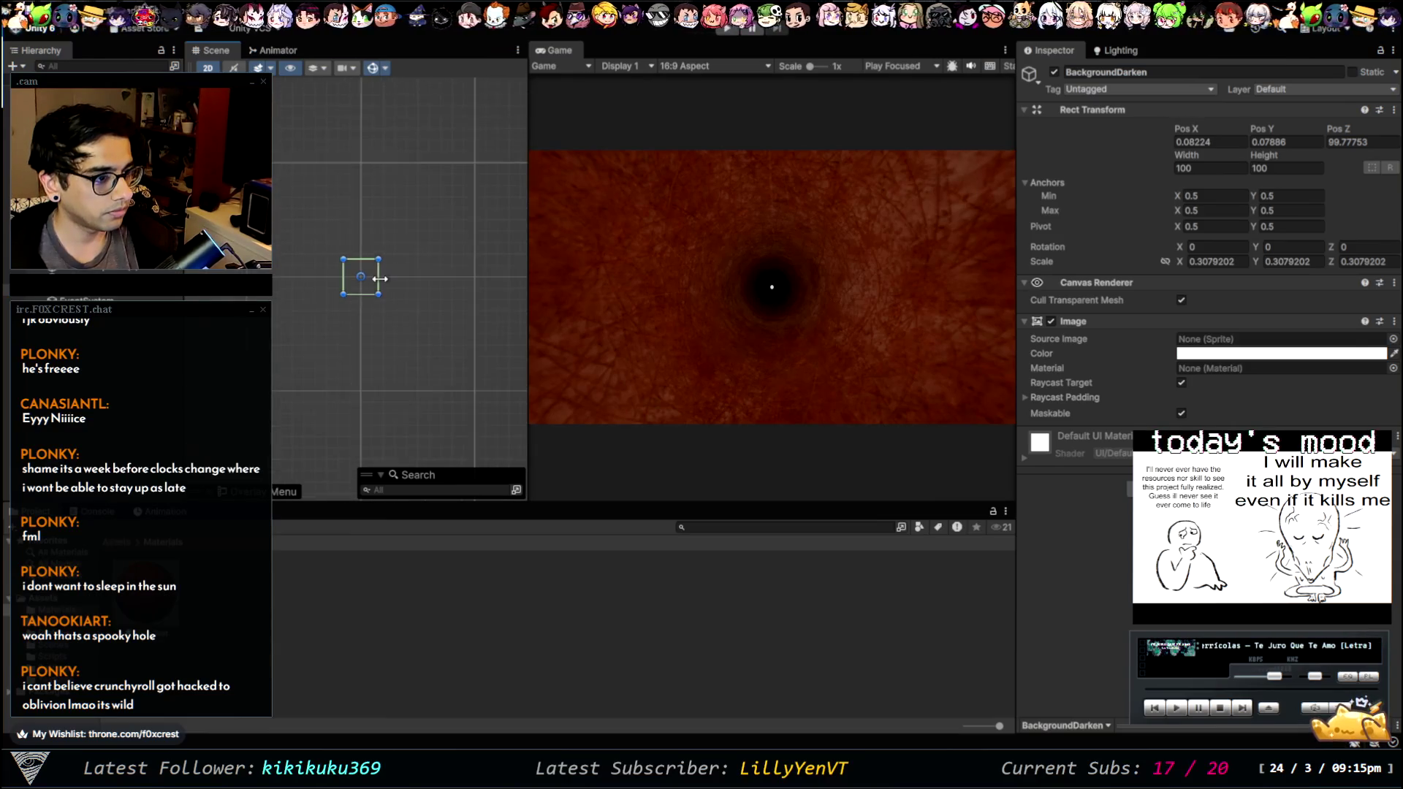
scroll(383, 293, "up", 4)
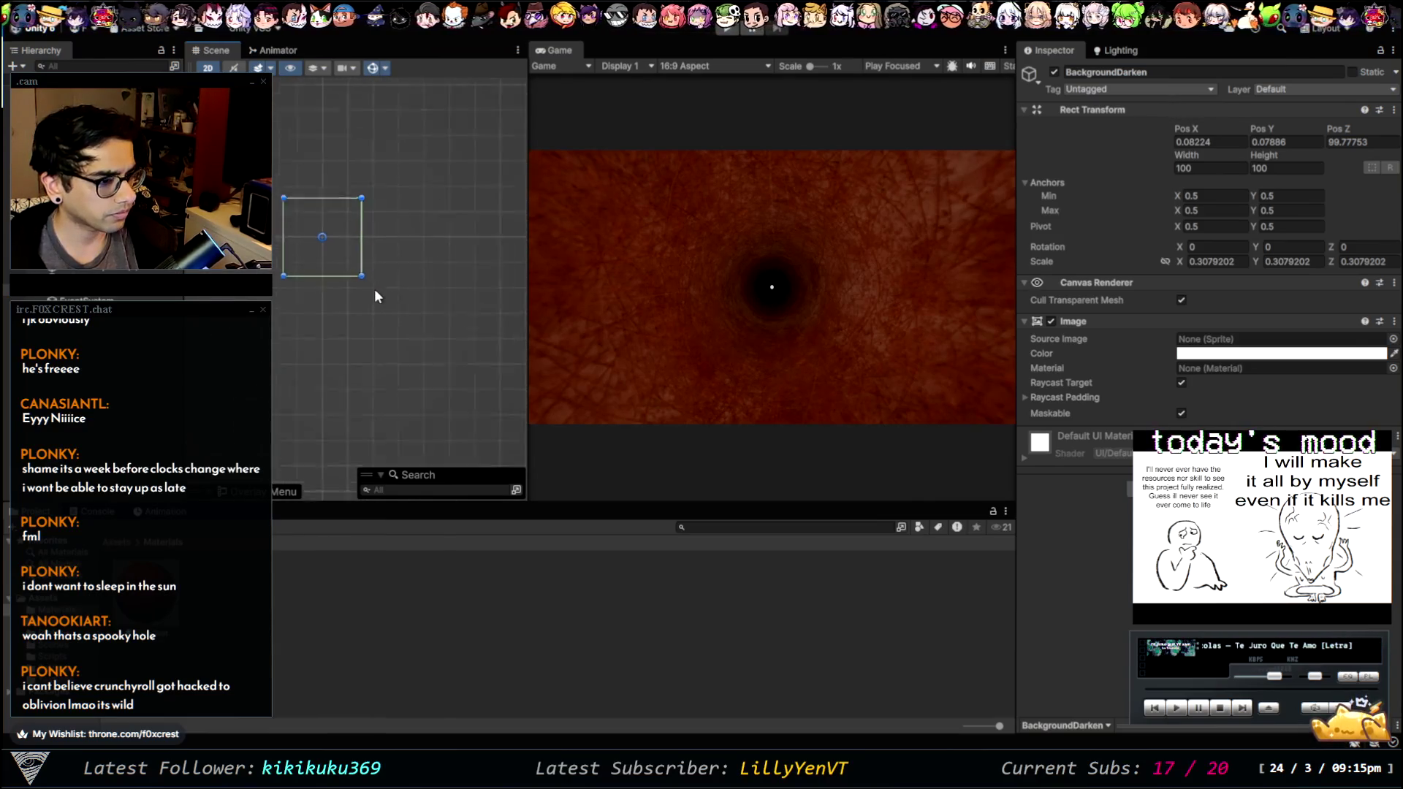
left_click(66, 95)
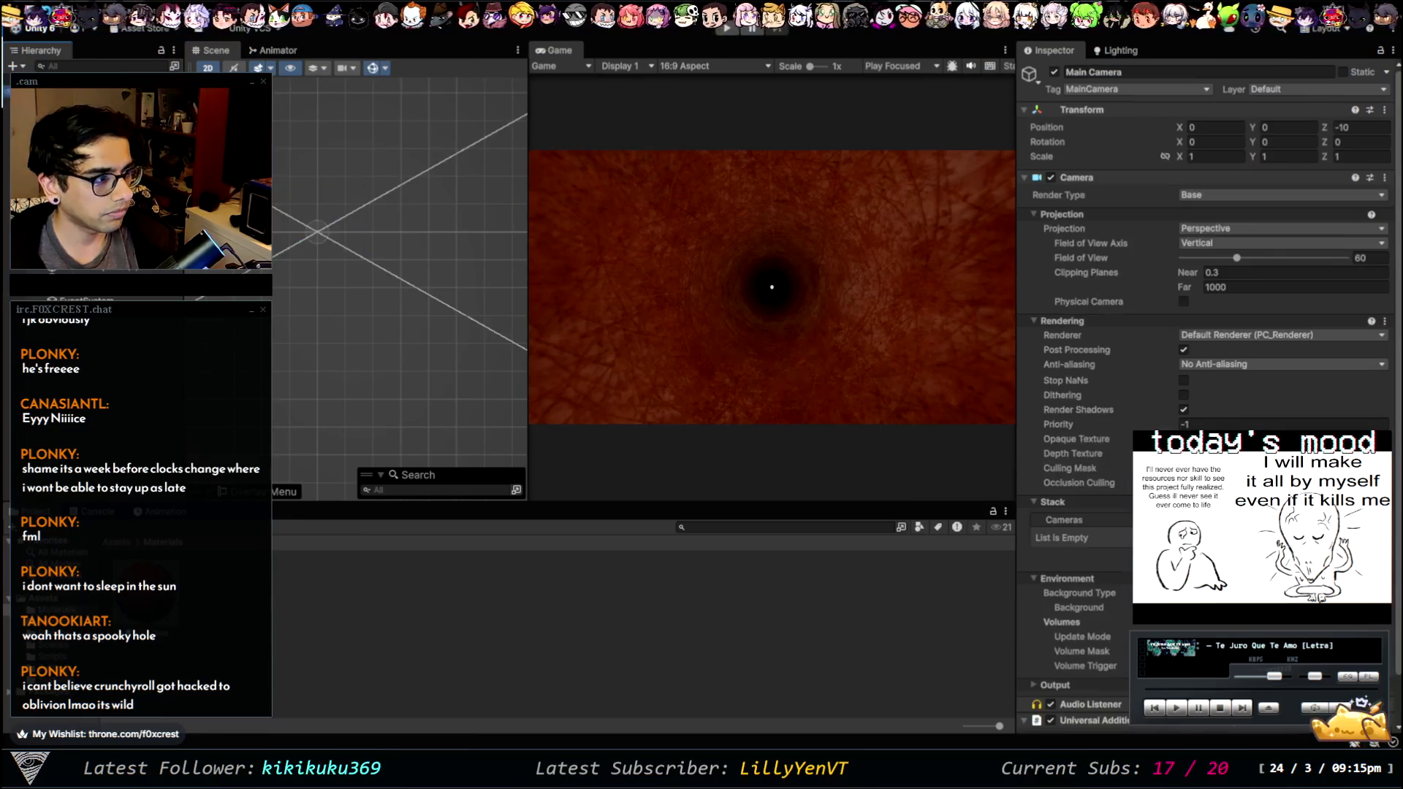
- Reselect BackgroundDarken after checking UI Debug, and give it a uniform scale of 1
scroll(334, 274, "down", 2)
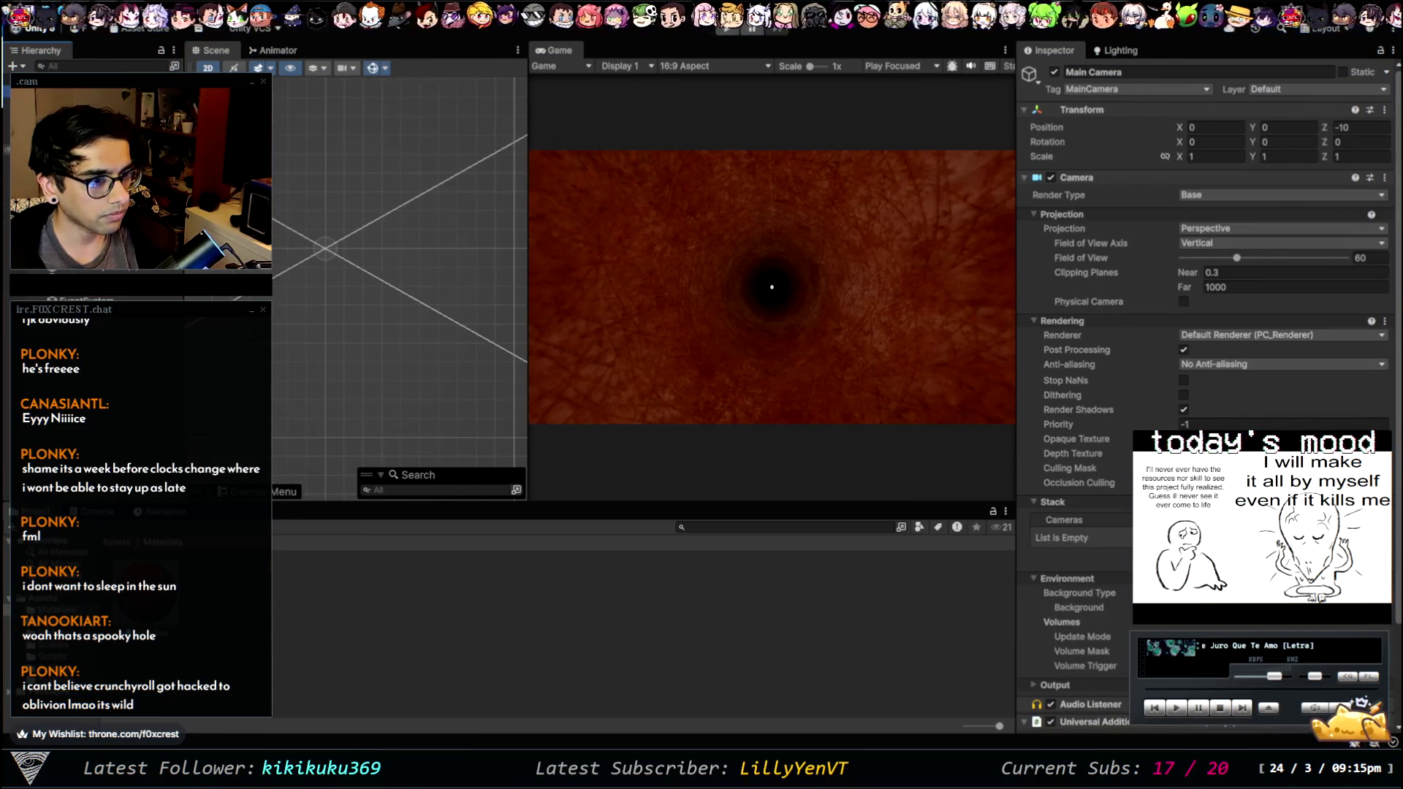
left_click(5, 288)
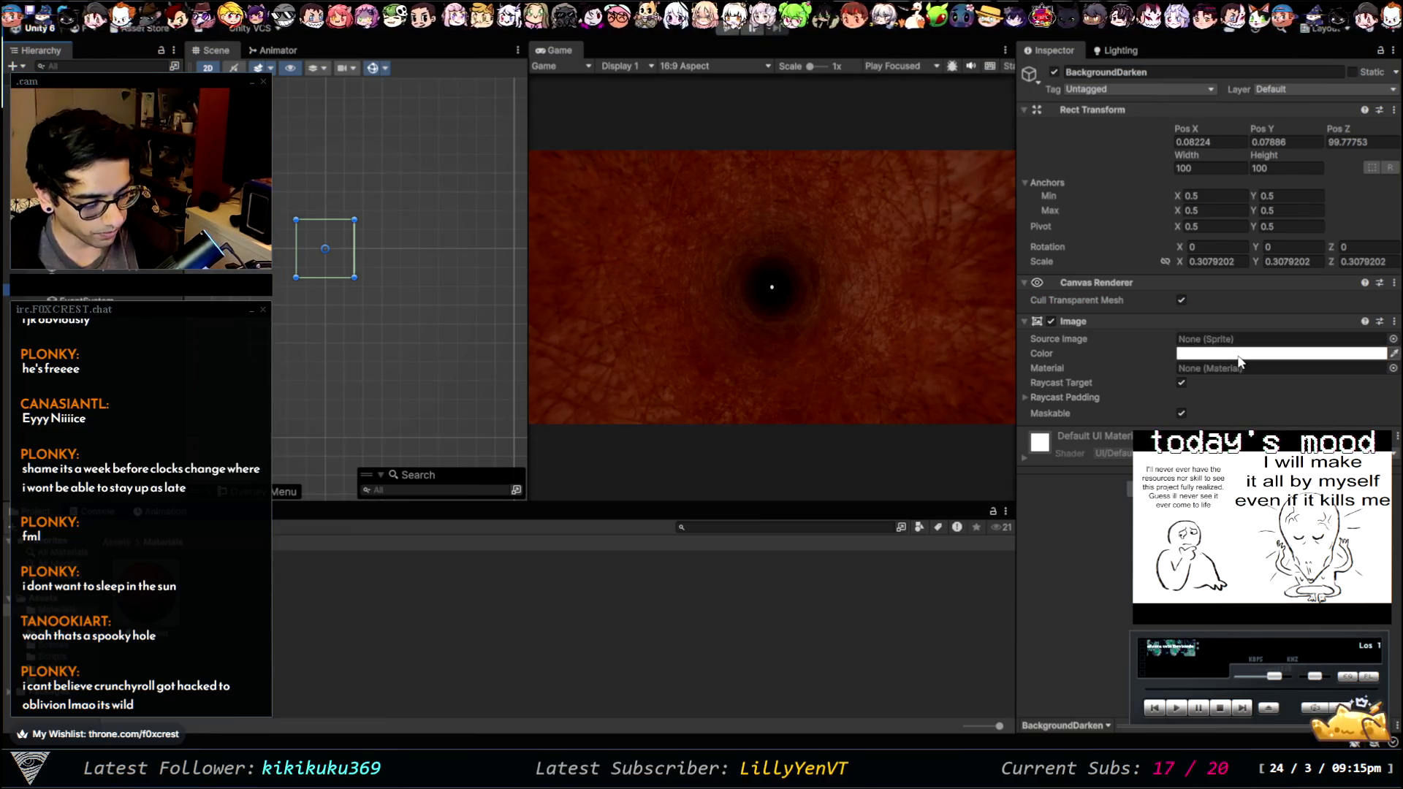
left_click(134, 310)
left_click(133, 299)
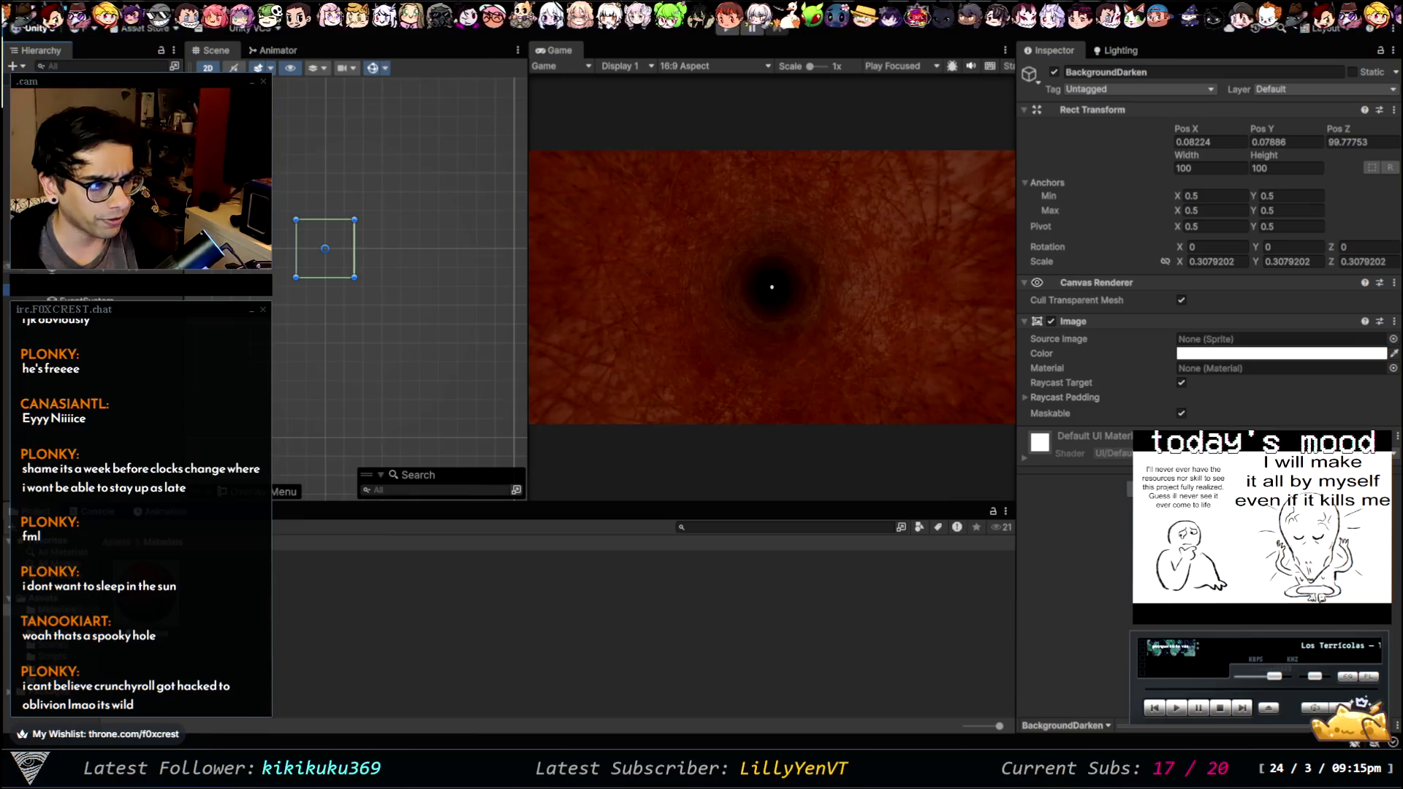
left_click(134, 310)
left_click(110, 299)
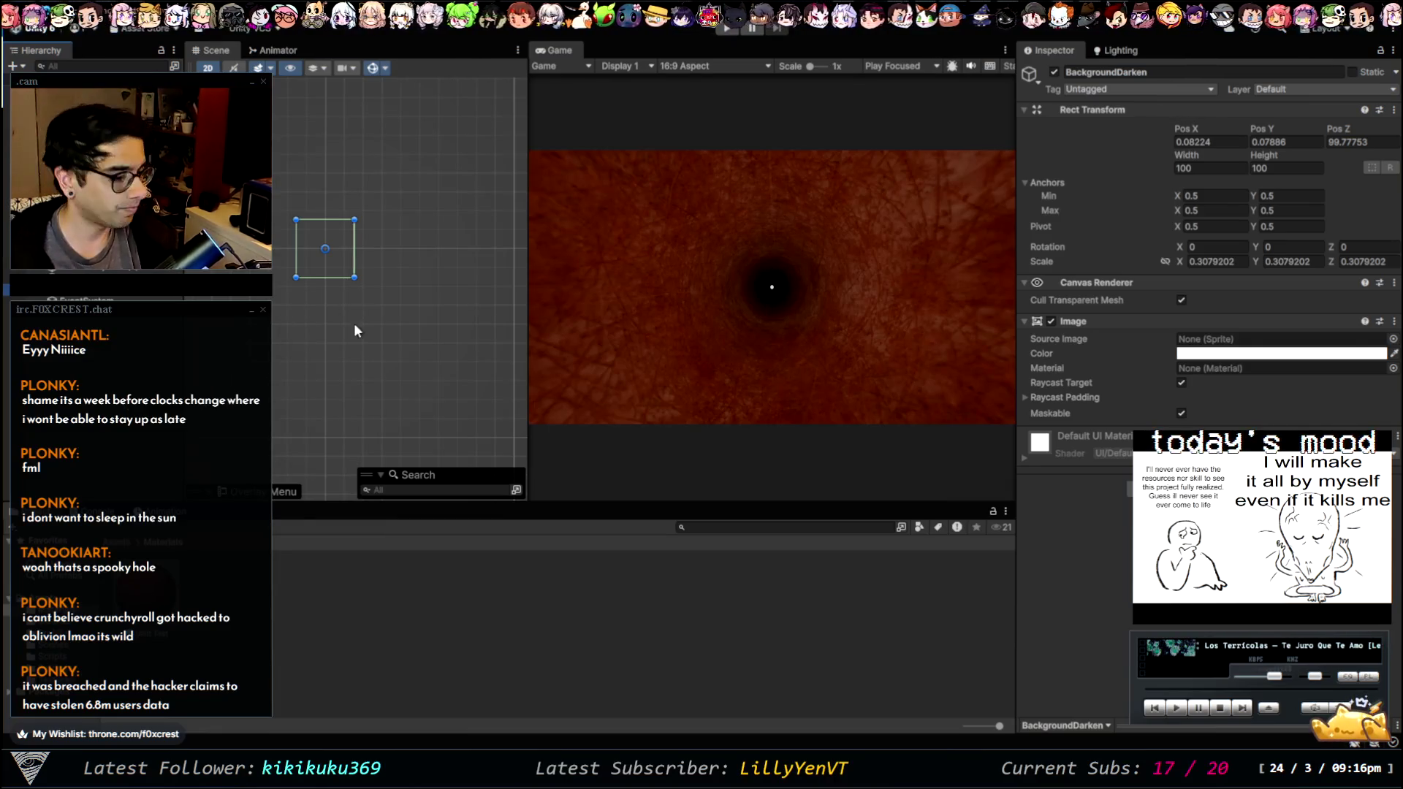
left_click_drag(405, 301, 333, 177)
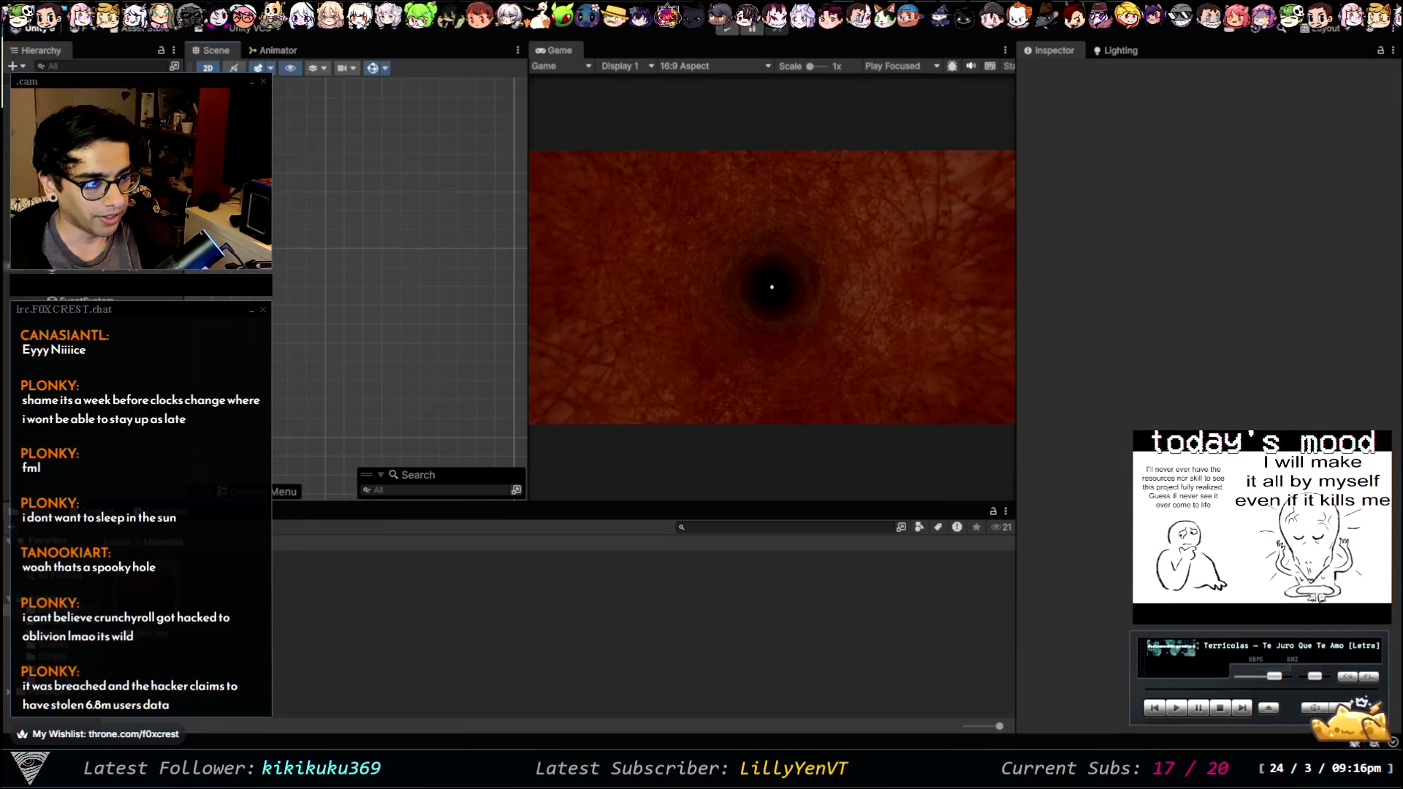
left_click(333, 213)
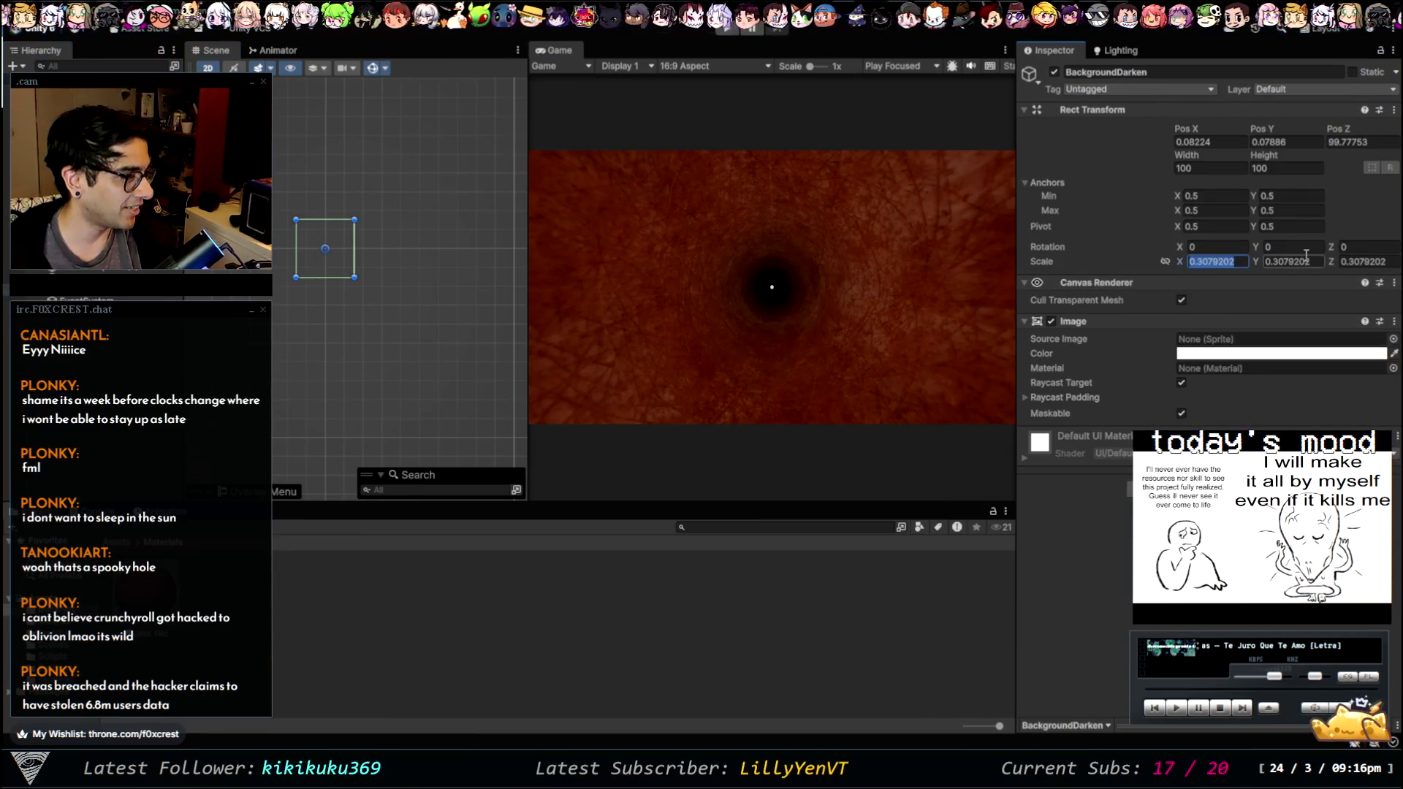
type("1")
key("Return")
- Try stretching the BackgroundDarken rectangle, then undo the pivot and resize changes
scroll(300, 269, "down", 3)
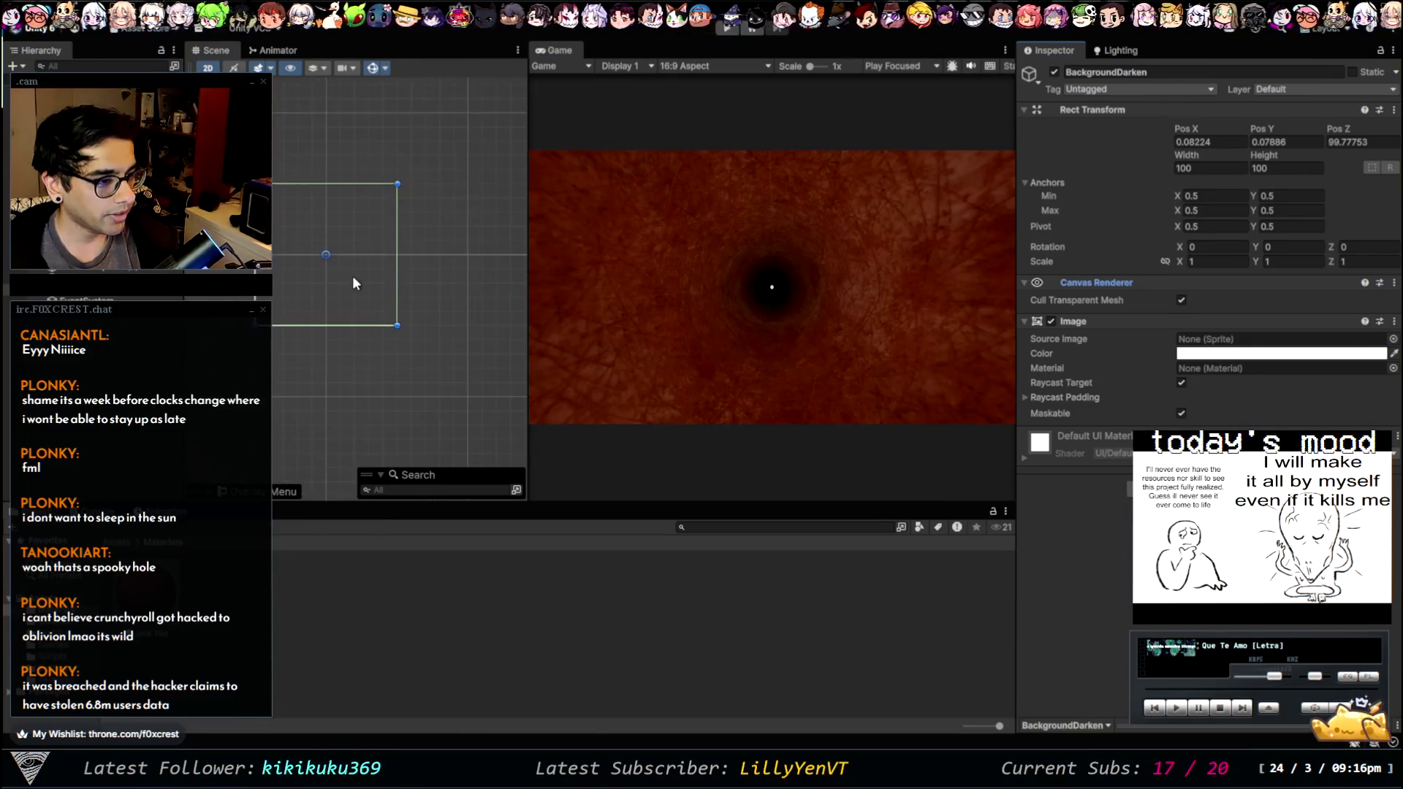
key("ctrl+z")
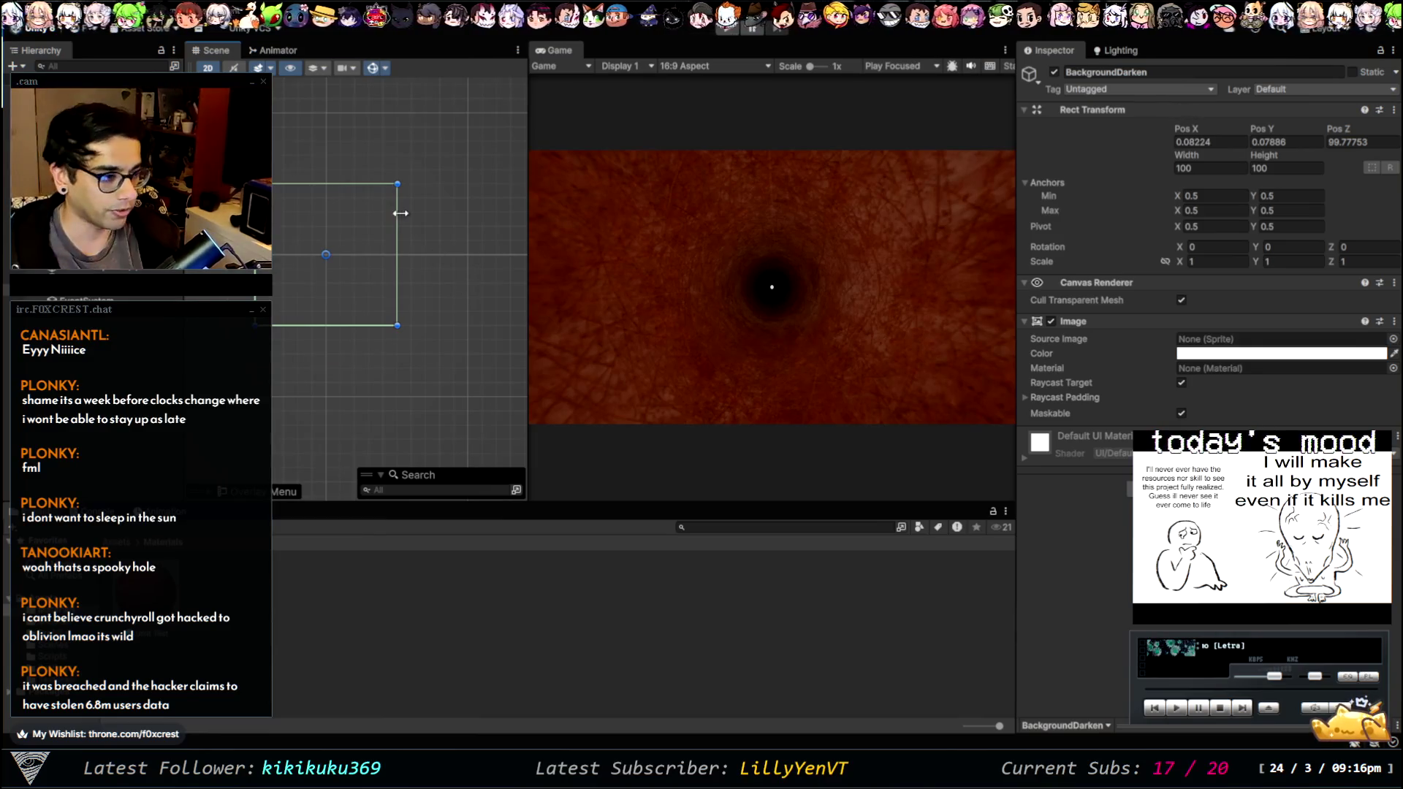
left_click_drag(458, 171, 501, 138)
key("ctrl+z")
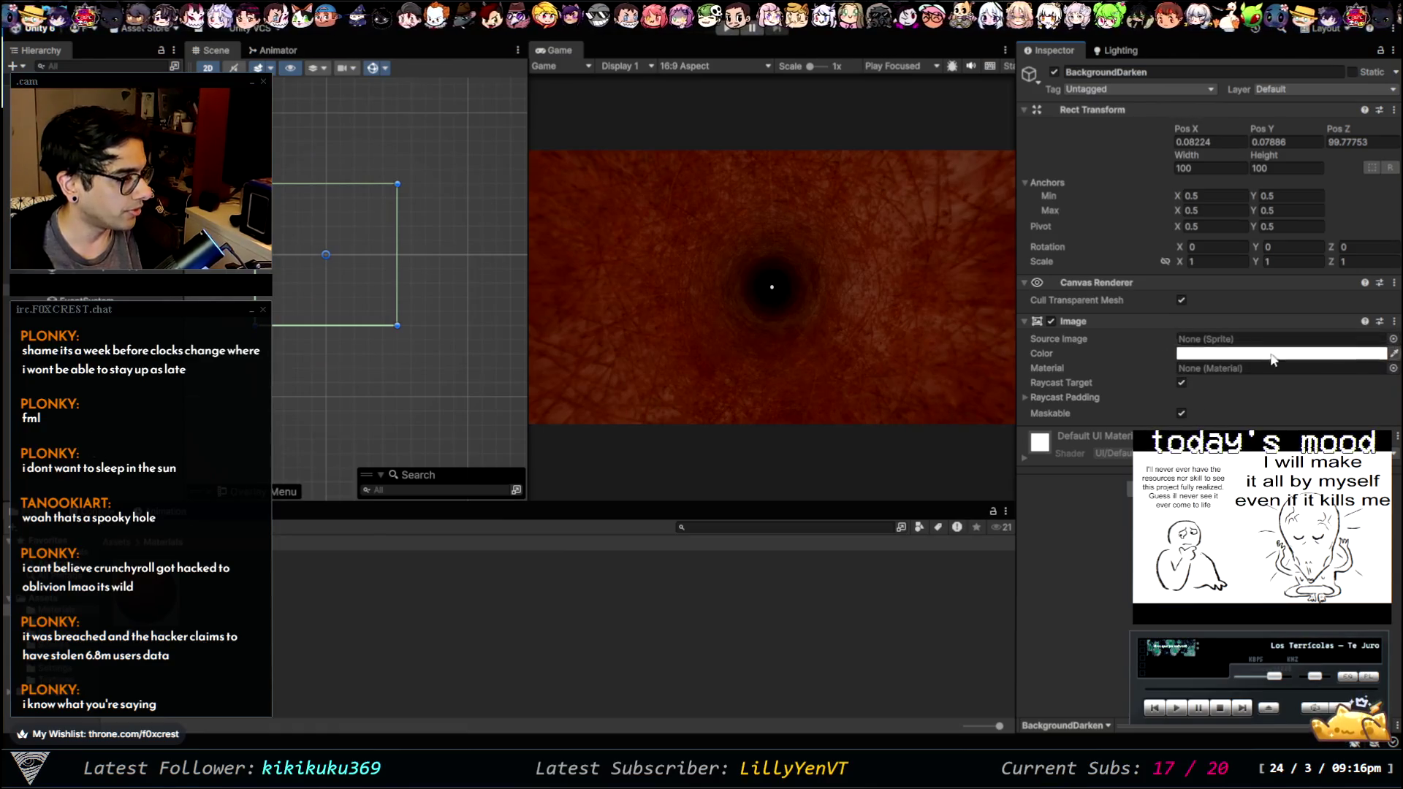
key("Down")
key("Up")
key("Down")
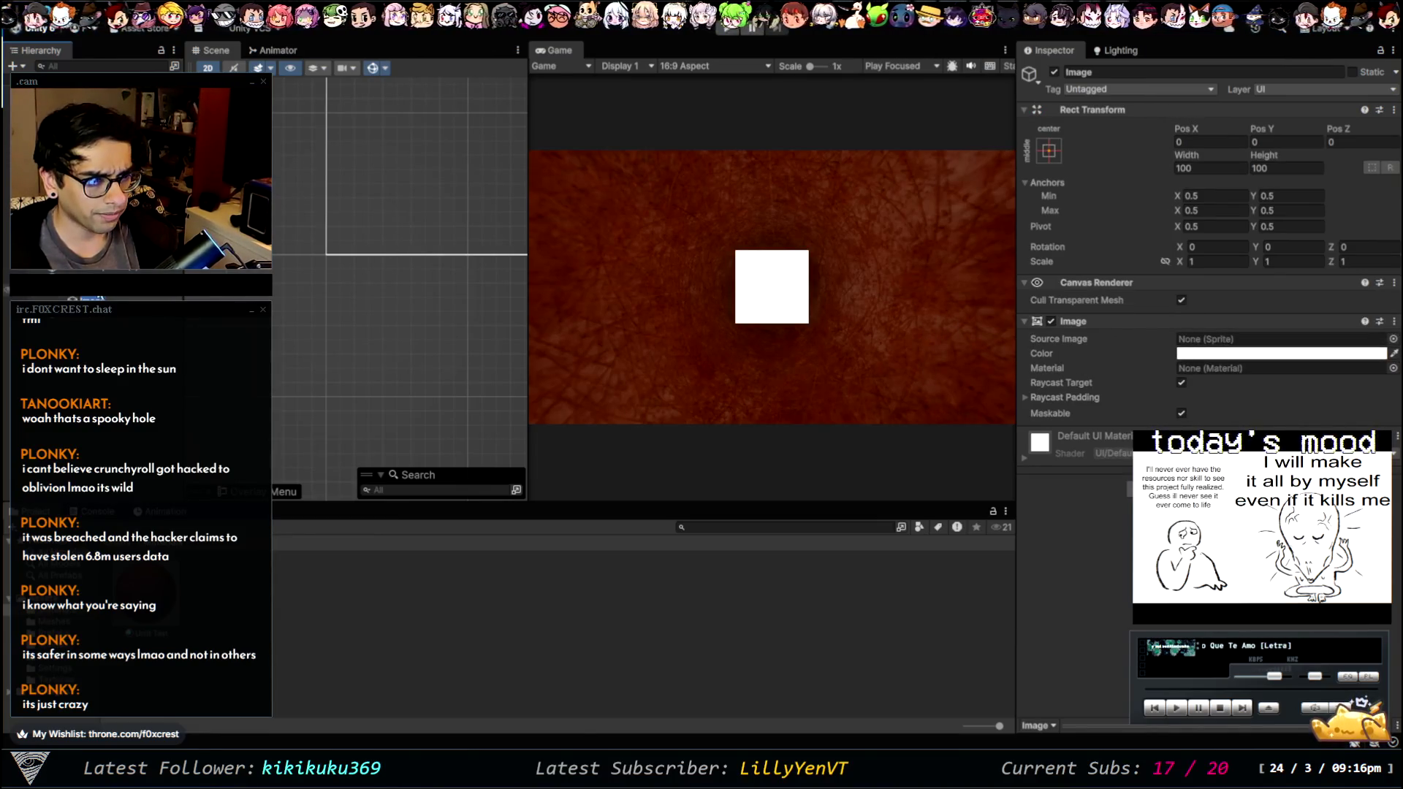
- Set the new Canvas's Render Mode to Screen Space - Camera and focus its render camera field
left_click(44, 107)
left_click(1206, 318)
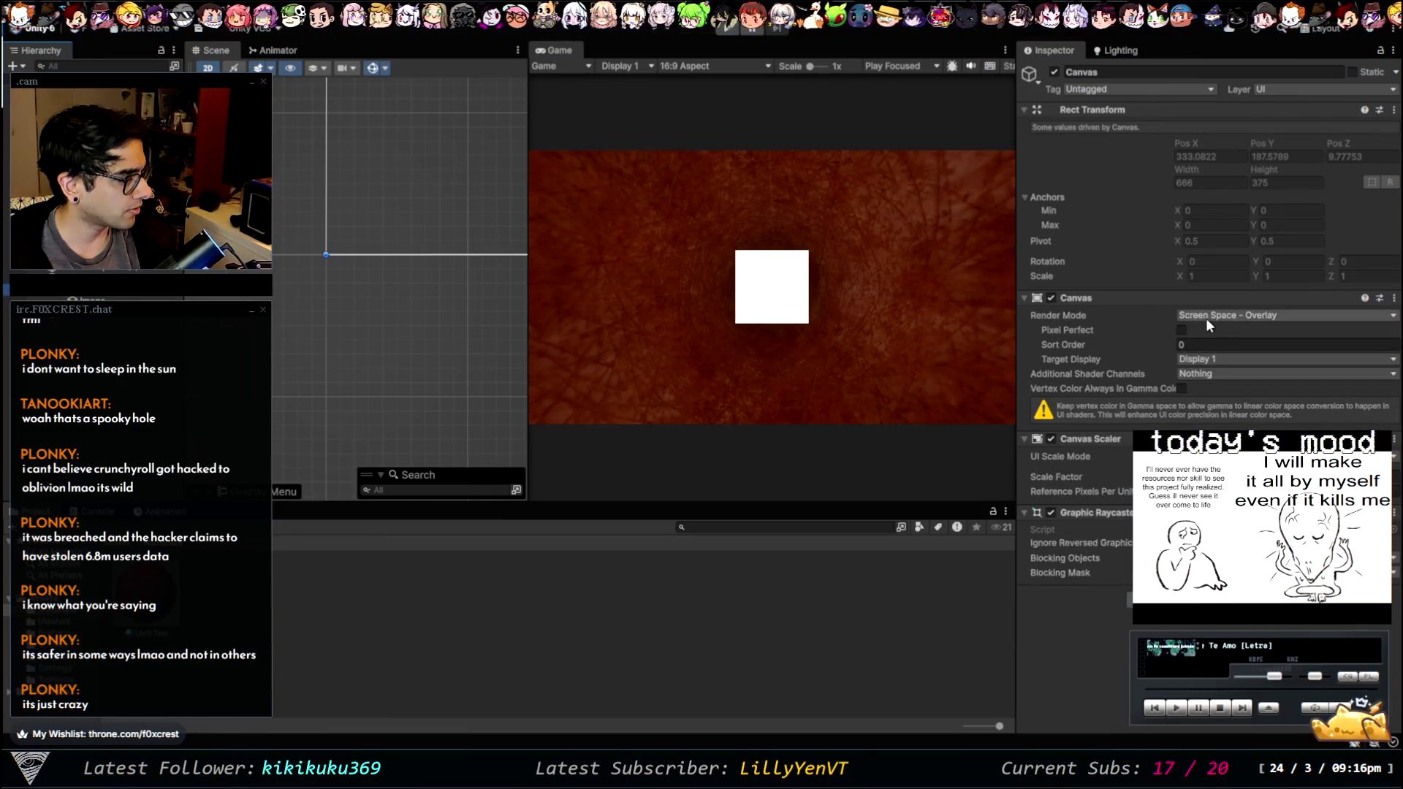
left_click(1222, 345)
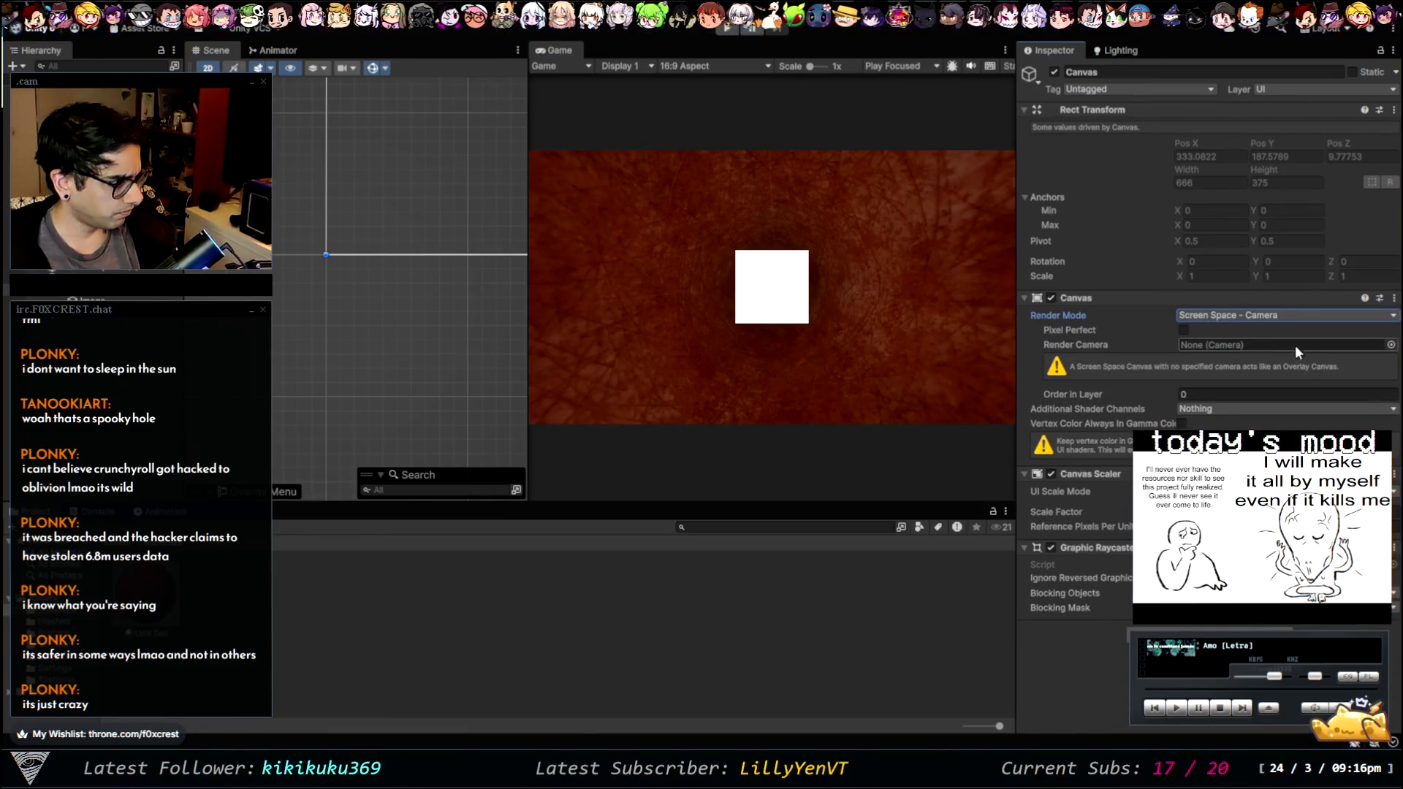
left_click(1187, 330)
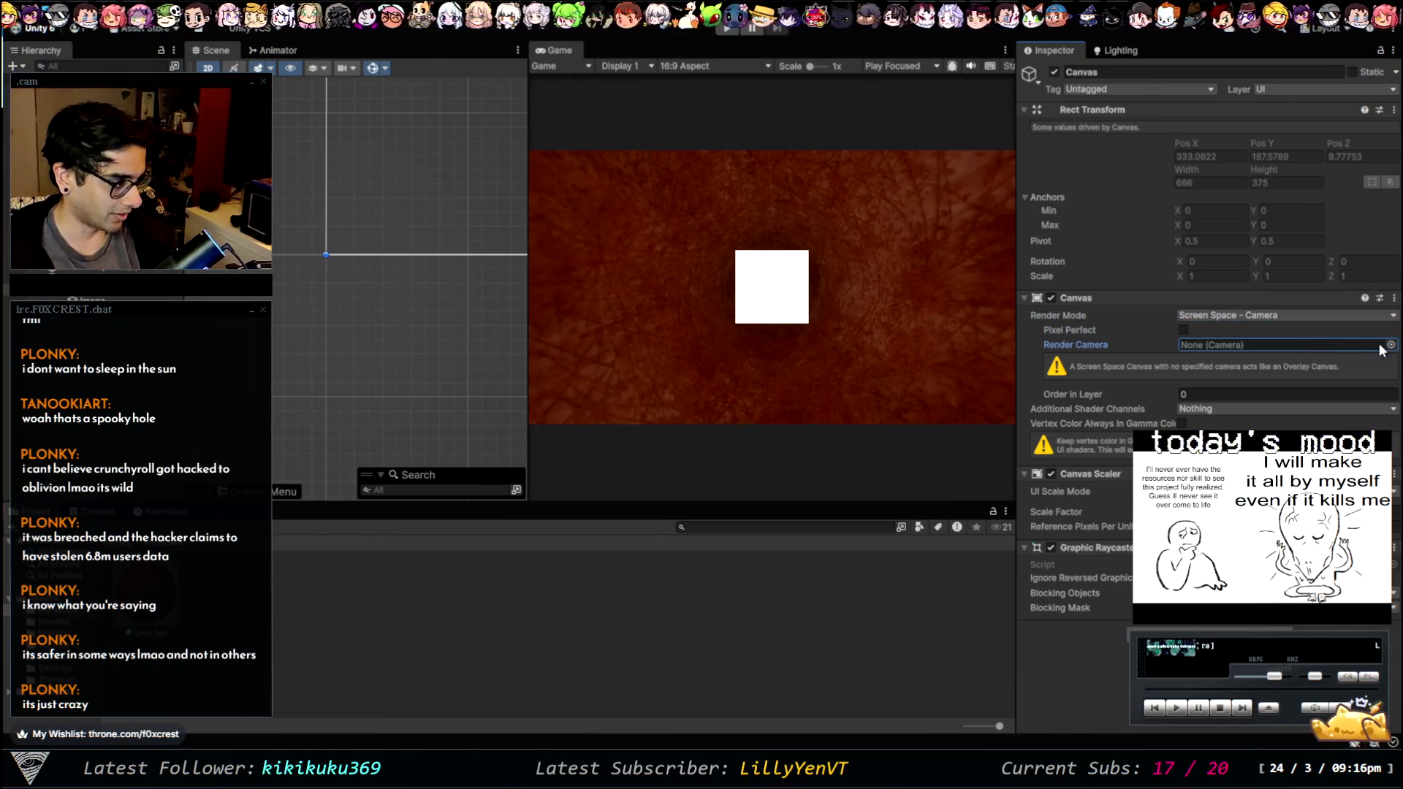
left_click(1330, 345)
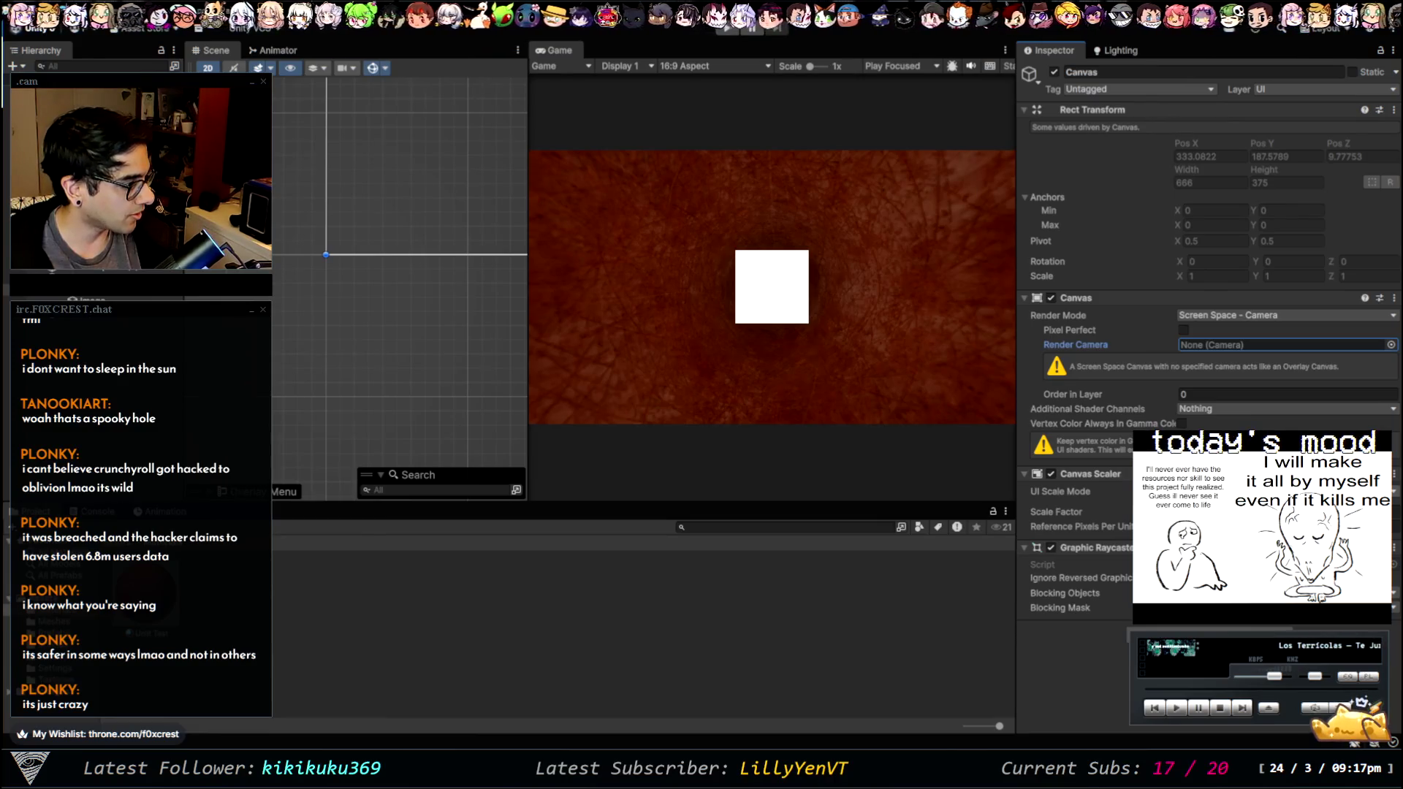
- Set the Canvas Scaler to Scale With Screen Size, then select the white Image in the framed scene
left_click(1243, 518)
scroll(388, 253, "down", 10)
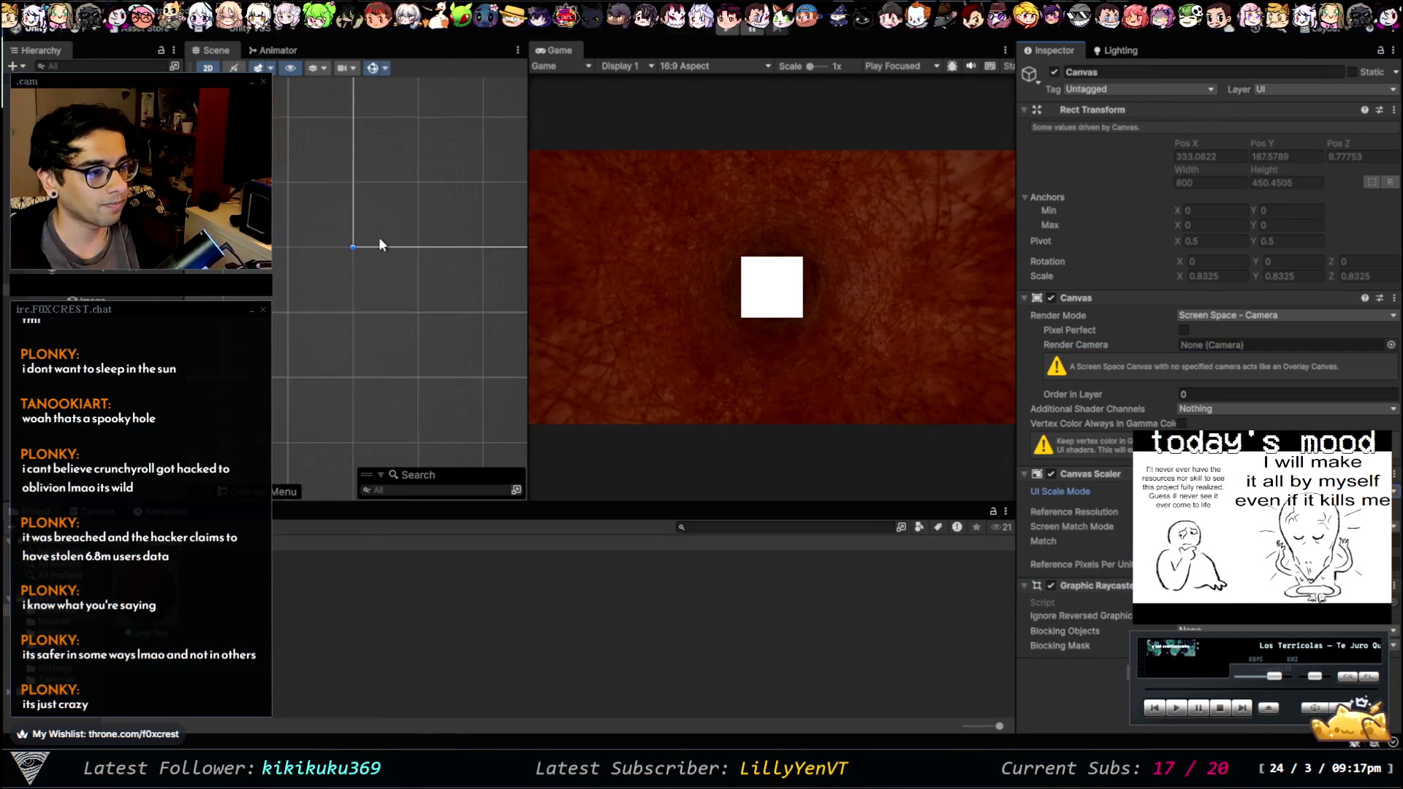
left_click_drag(421, 200, 336, 279)
scroll(355, 266, "up", 5)
left_click(393, 219)
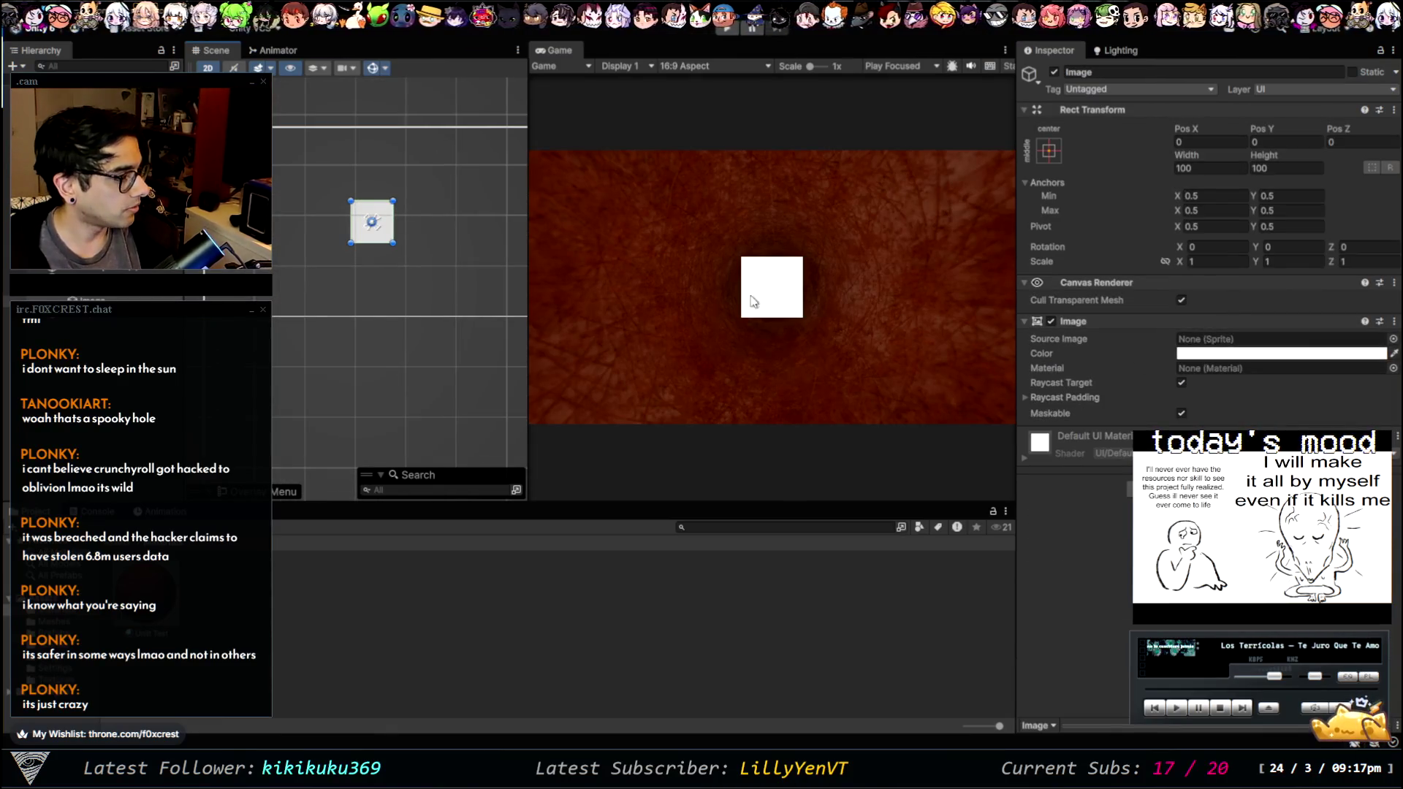
- Stretch the white image larger and wider, then deactivate the UI Debug object
mouse_move(387, 232)
left_mouse_down()
mouse_move(517, 217)
mouse_move(653, 242)
mouse_move(701, 232)
left_mouse_up()
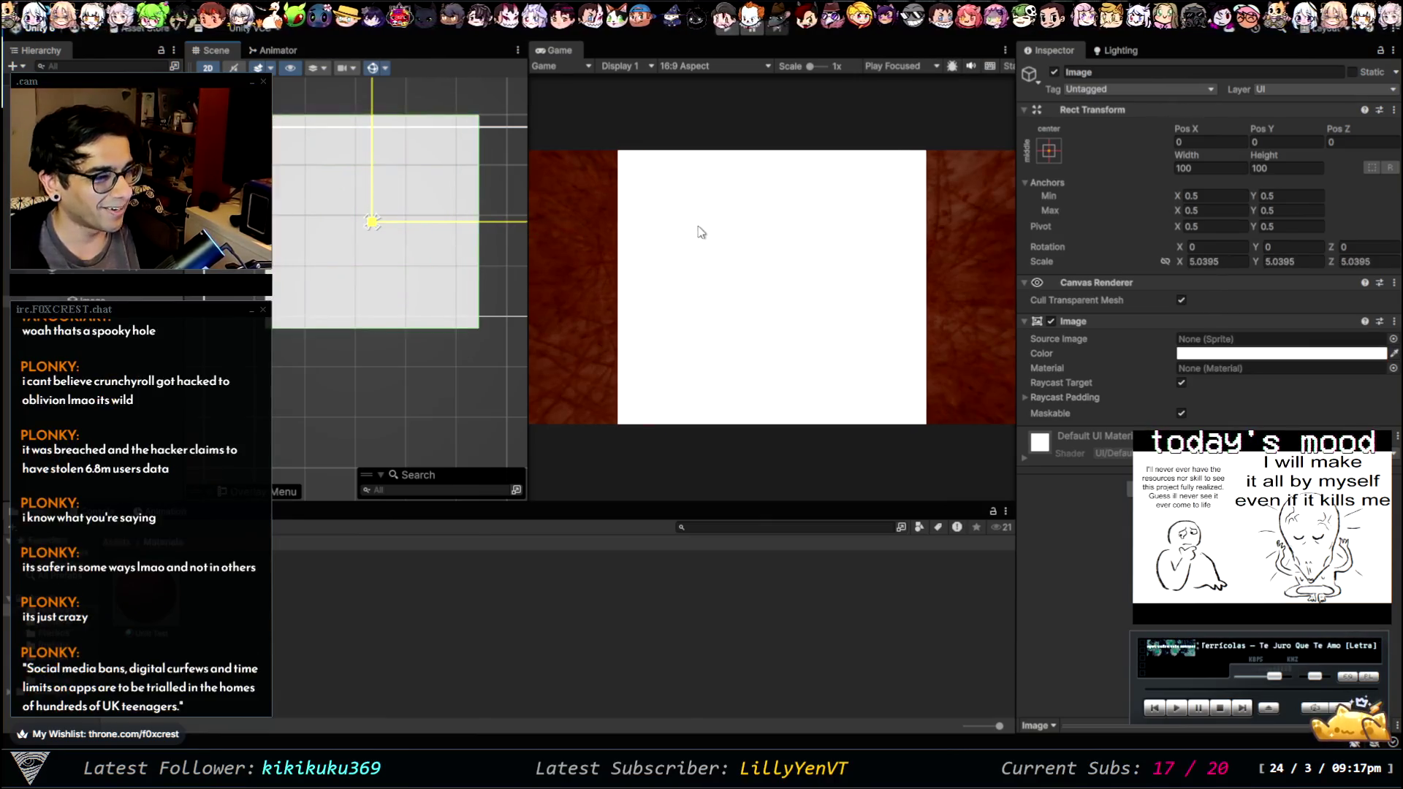
left_click_drag(430, 224, 471, 232)
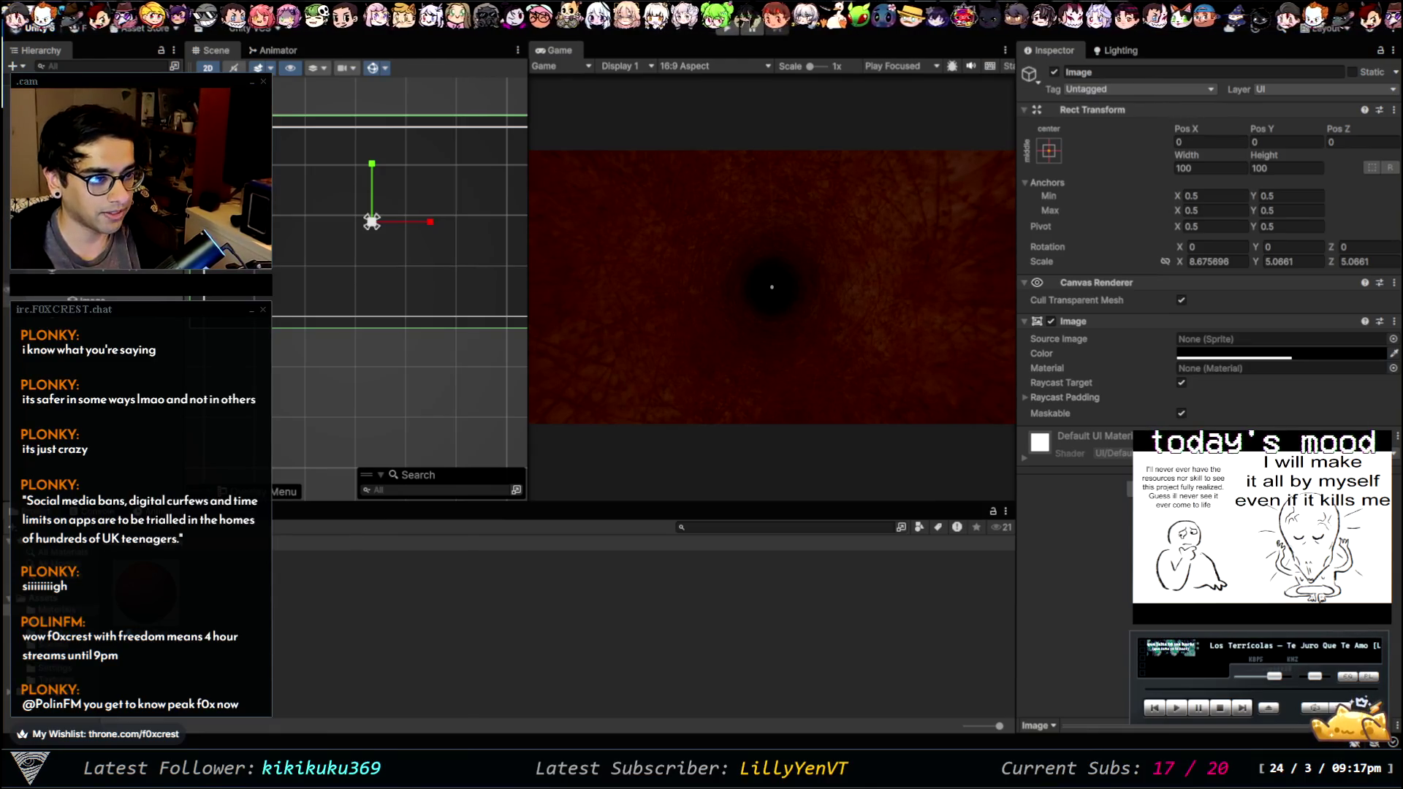
left_click(1055, 73)
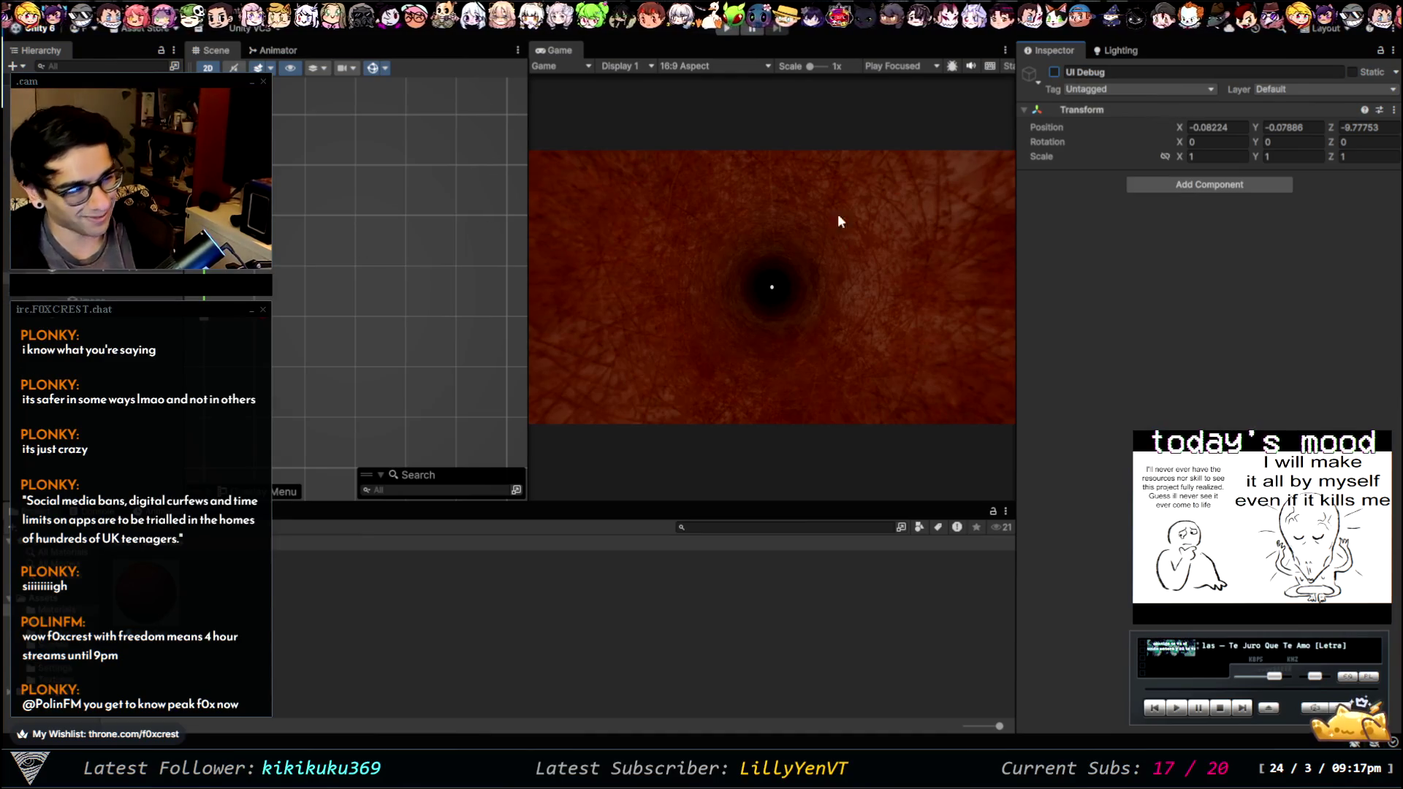
- Reactivate UI Debug and review the PlayerCollision object's properties
left_click(1055, 72)
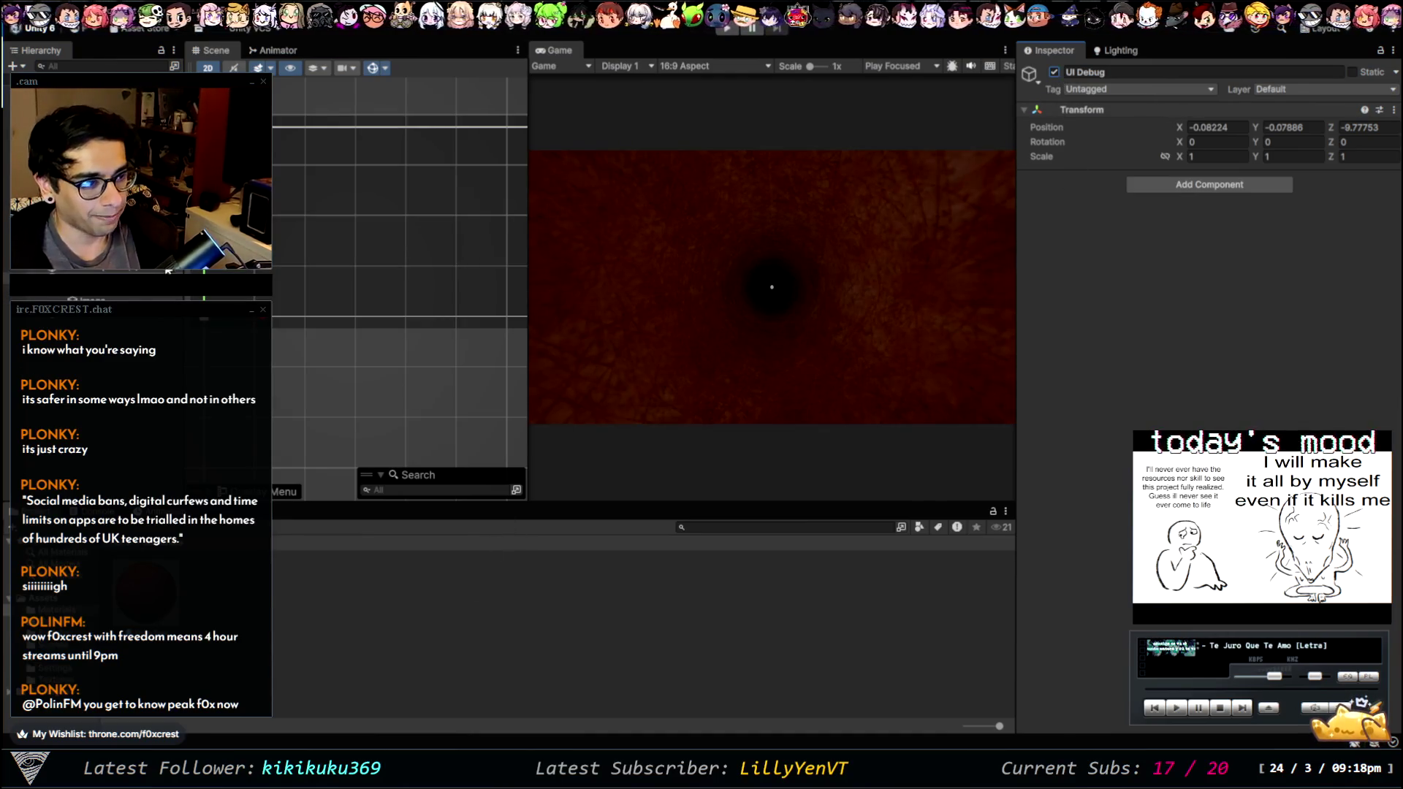
key("Down")
key("Down")
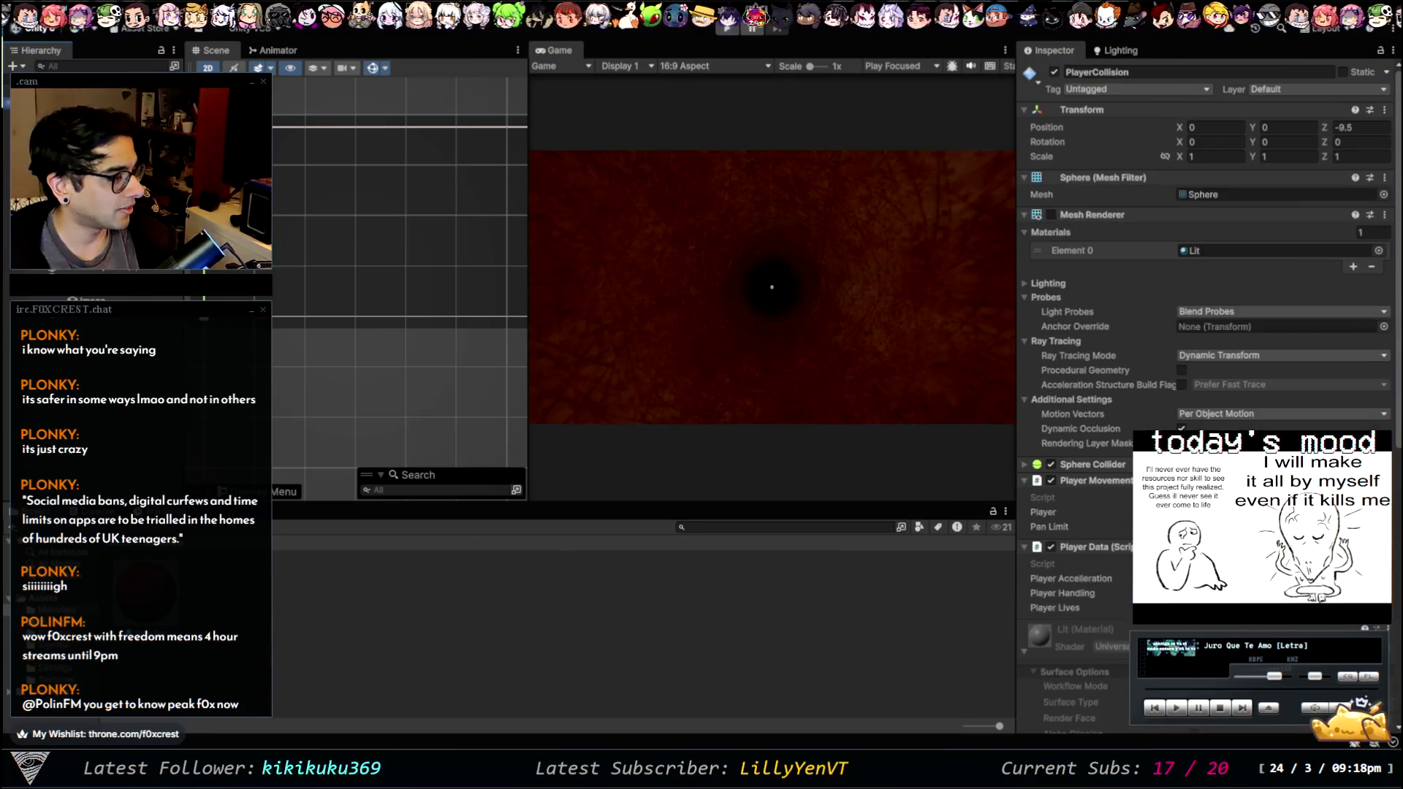
scroll(1206, 328, "down", 10)
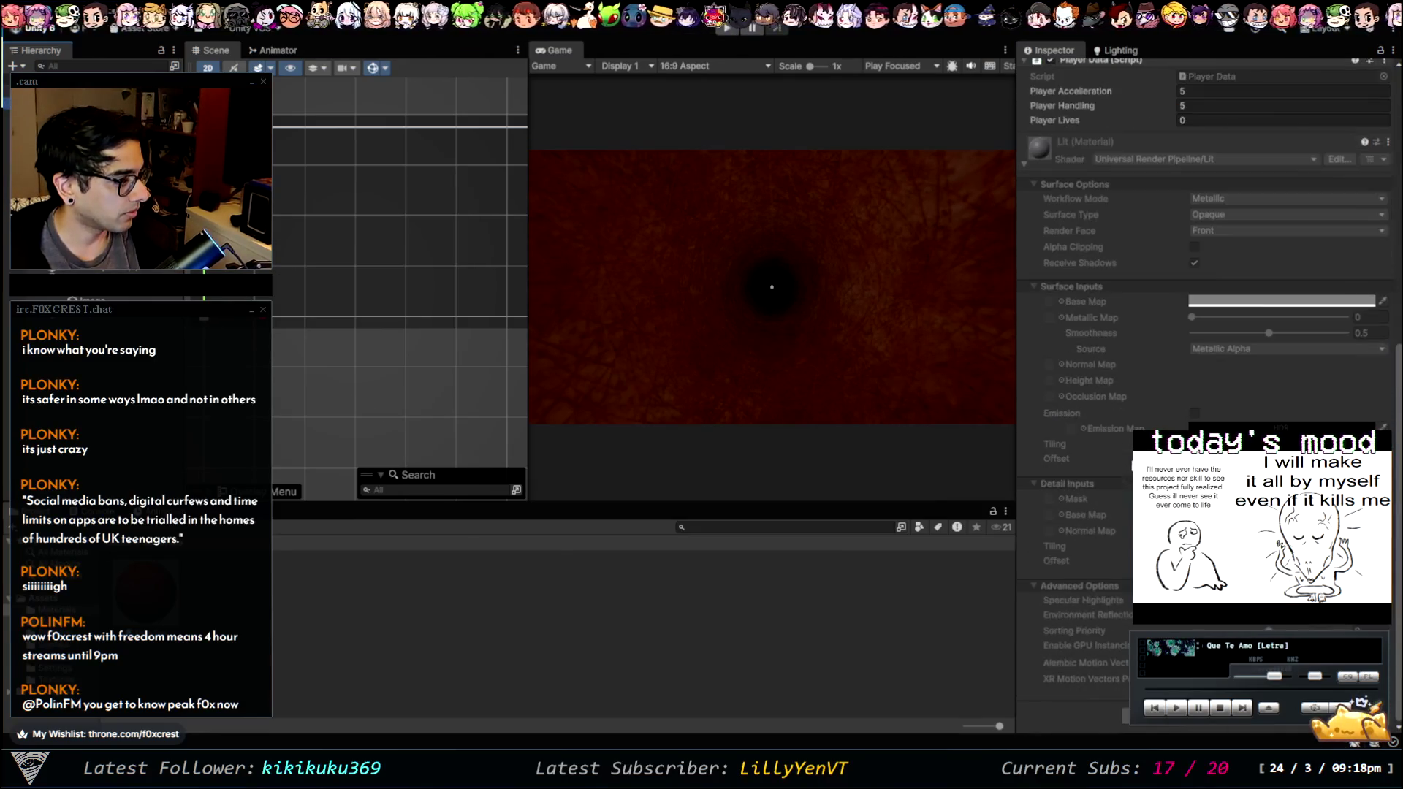
scroll(1073, 435, "up", 5)
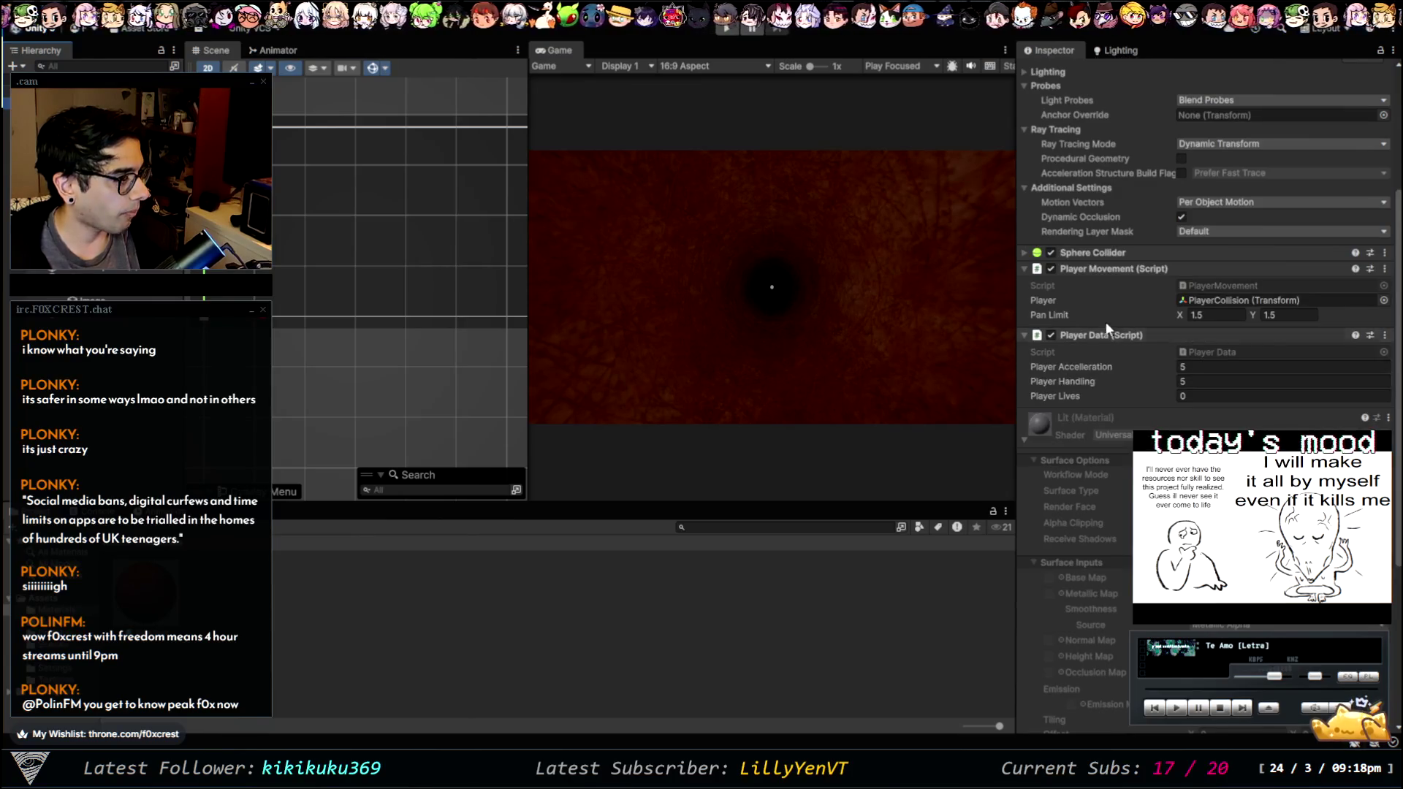
scroll(1086, 305, "up", 3)
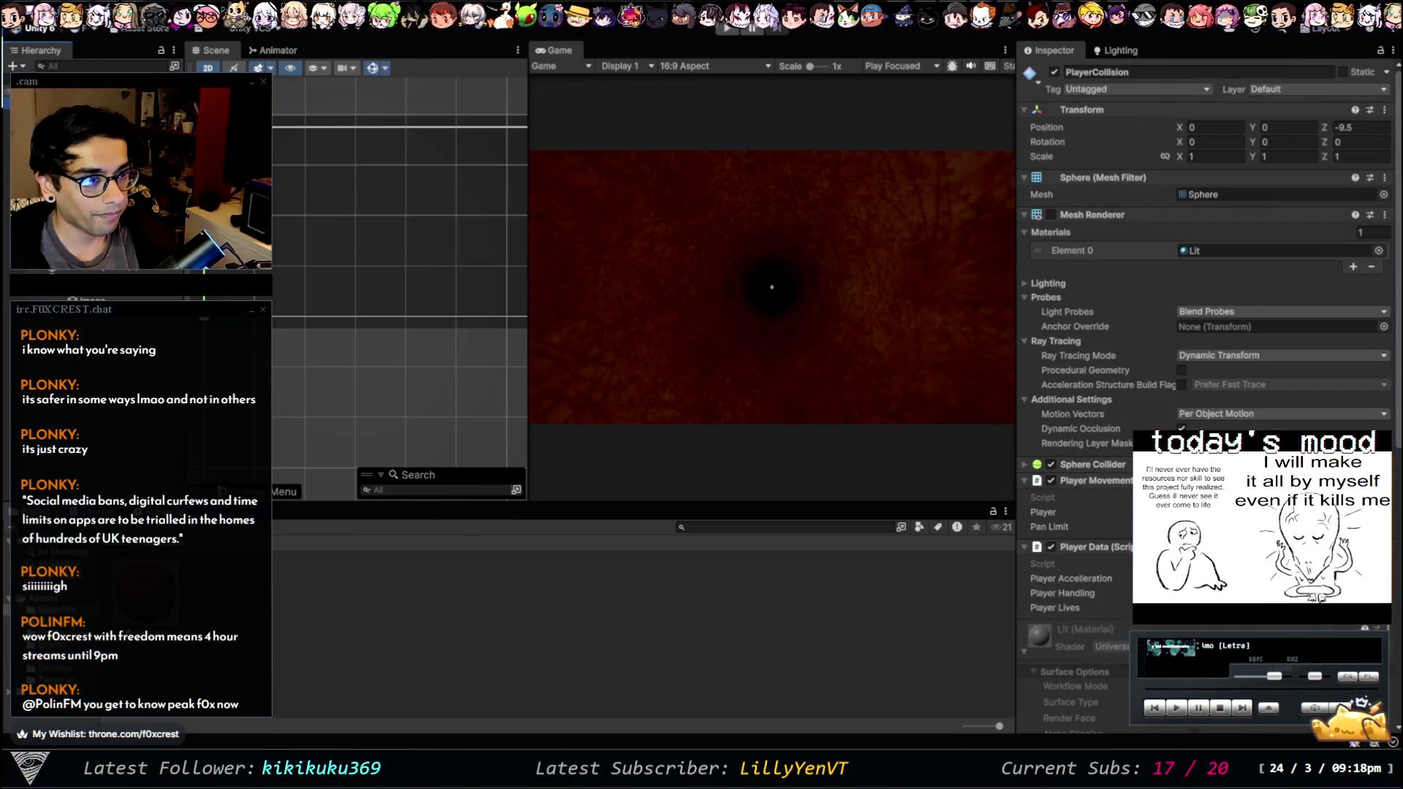
- Check the Main Camera's settings, revisit PlayerCollision, and frame the whole camera bounds
left_click(58, 95)
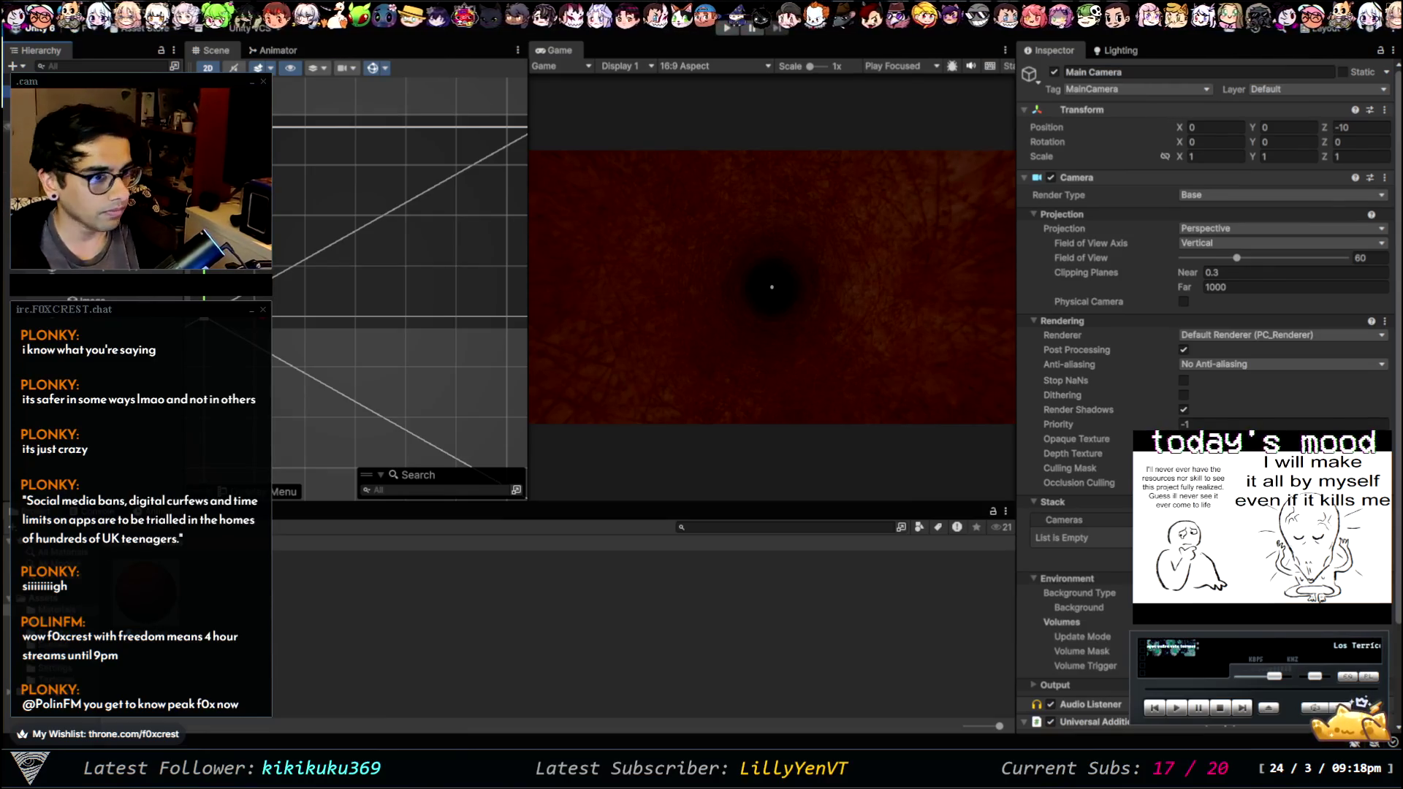
left_click(65, 125)
scroll(1072, 468, "down", 5)
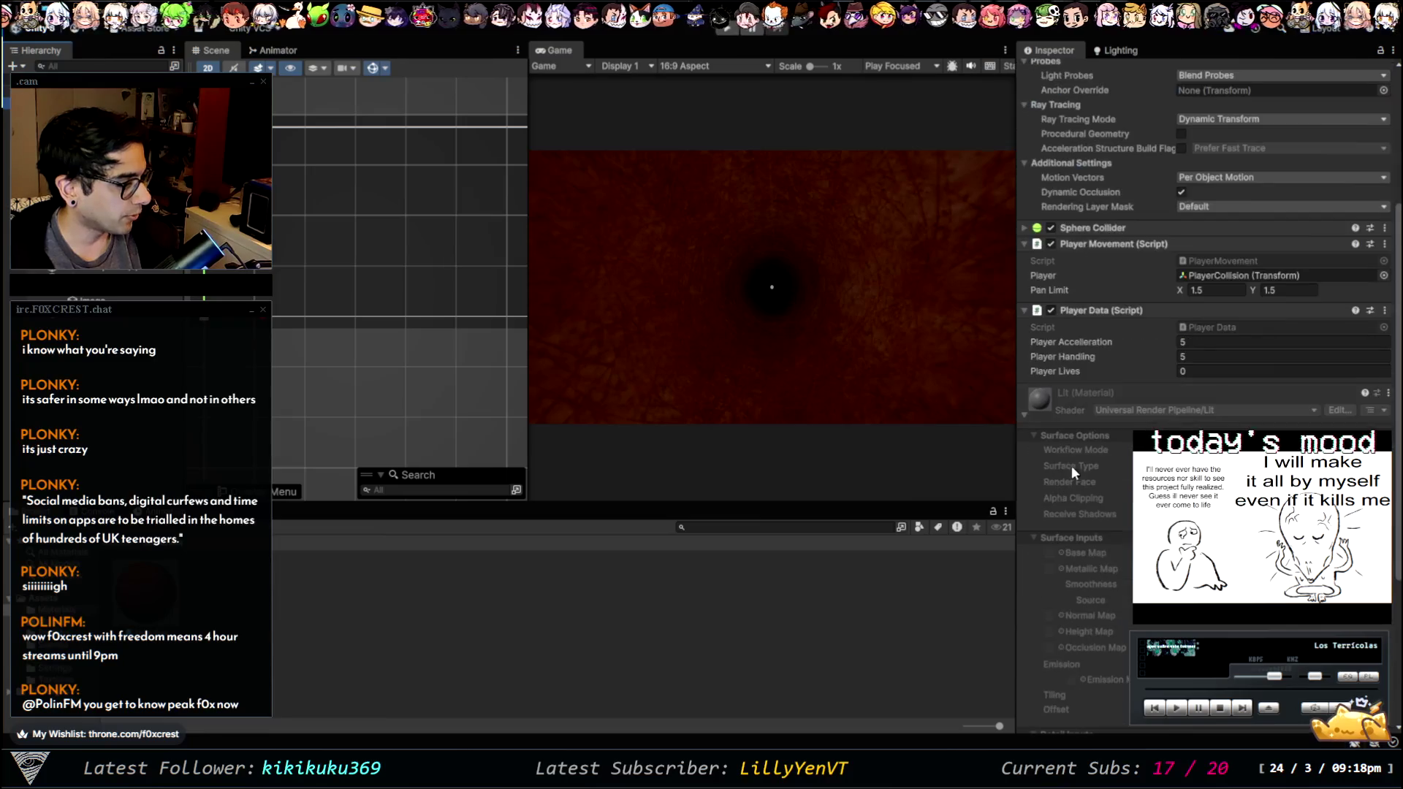
scroll(1111, 460, "up", 5)
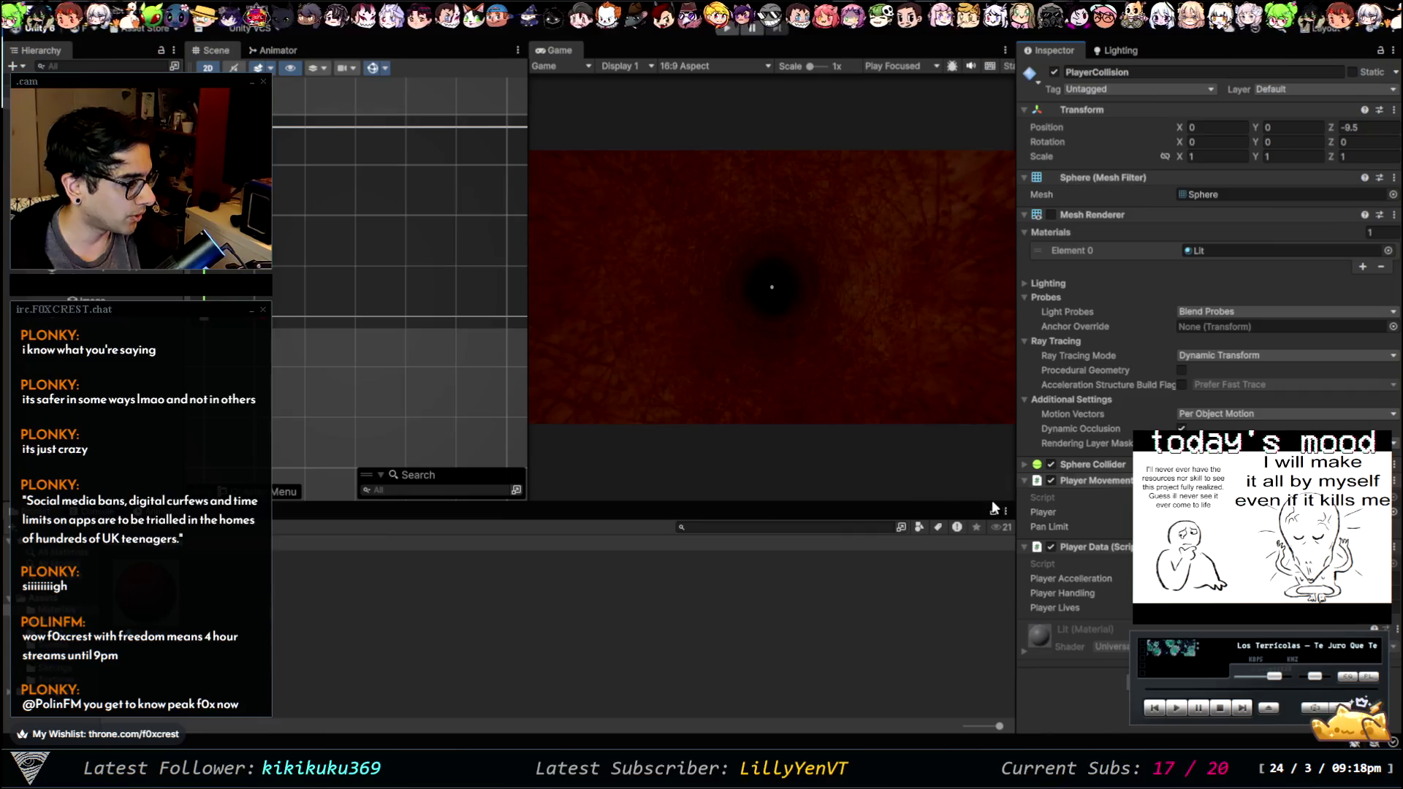
scroll(311, 340, "down", 2)
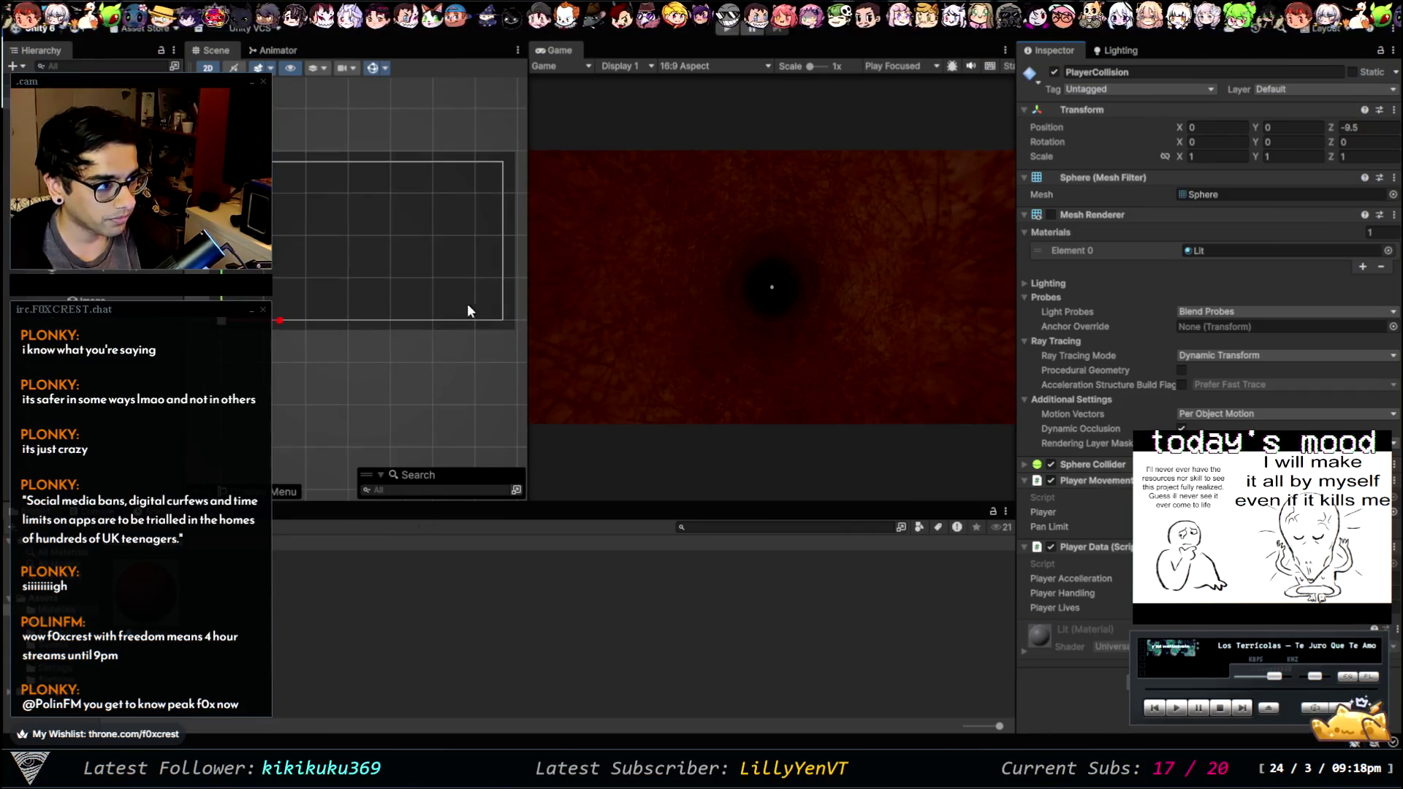
mouse_move(398, 168)
left_mouse_down()
mouse_move(389, 188)
mouse_move(413, 186)
left_mouse_up()
scroll(395, 191, "down", 1)
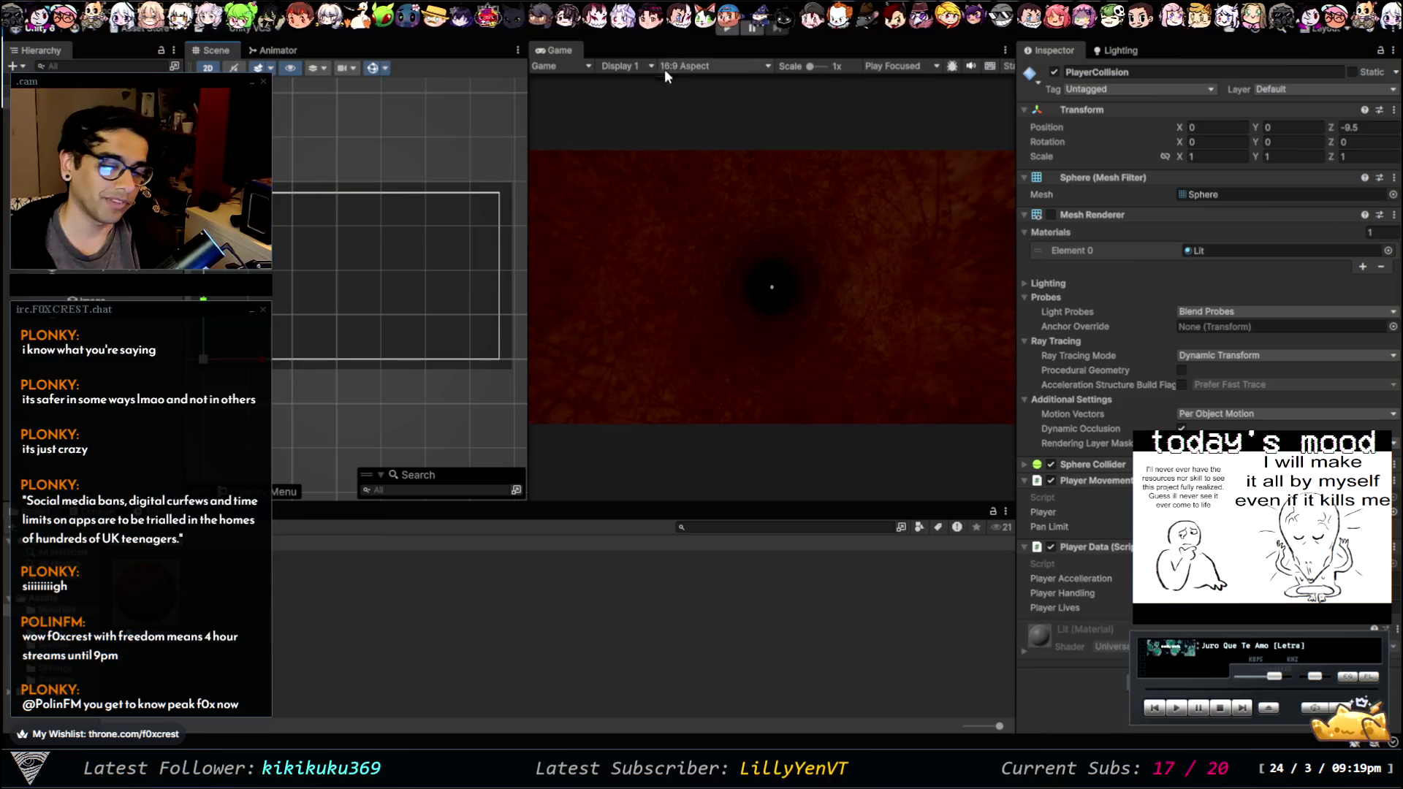
- Play-test the tunnel scene, then select the full-screen overlay Image under the Canvas
left_click(720, 32)
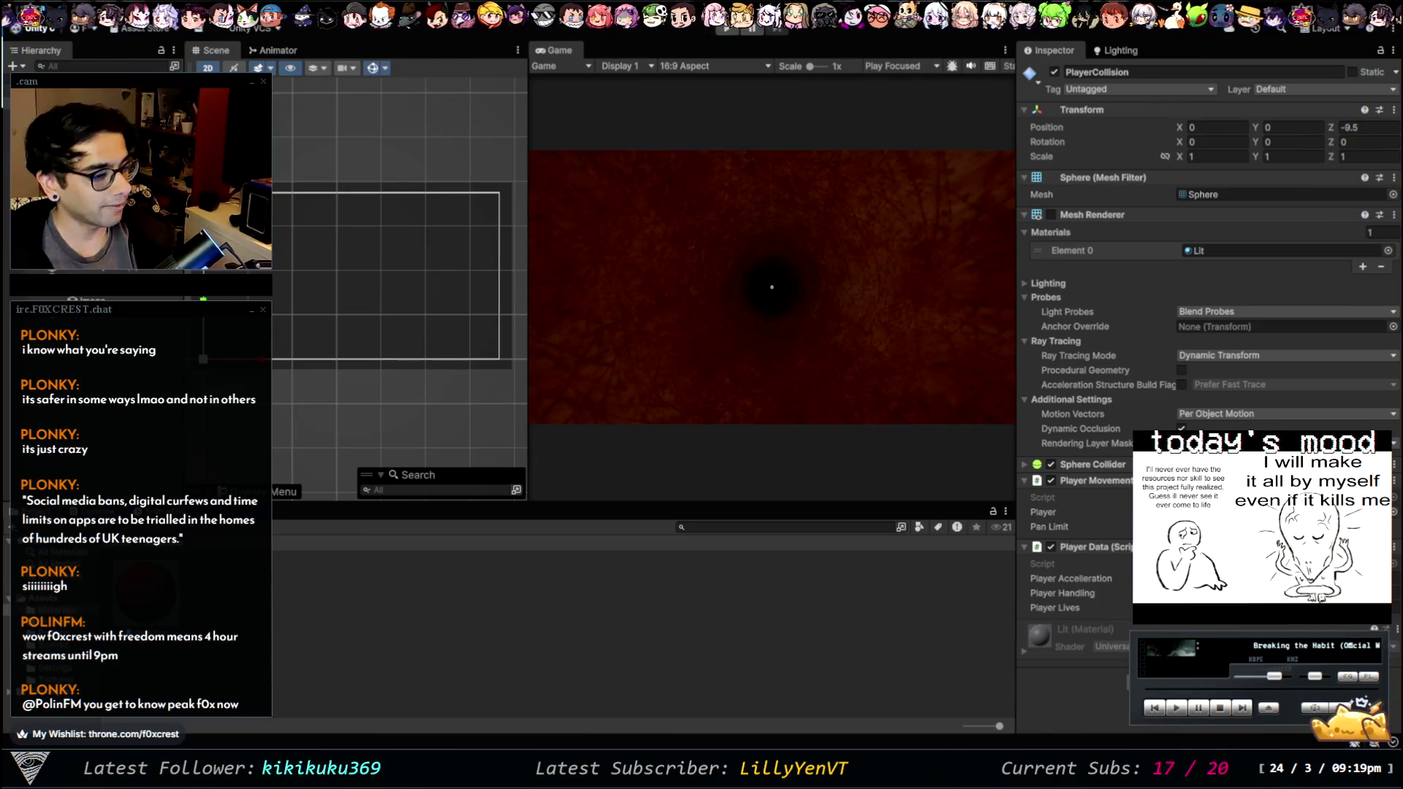
left_click(88, 300)
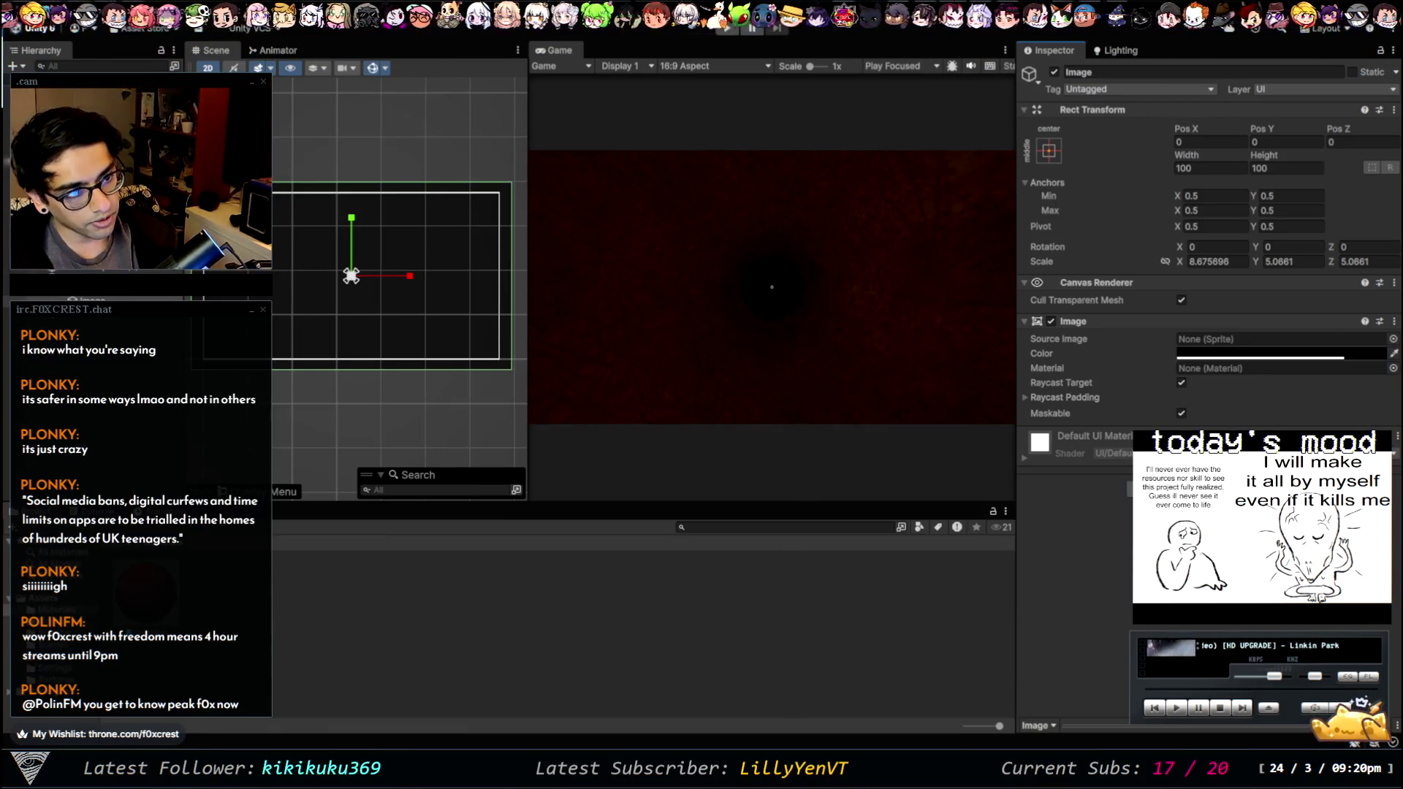
- Select the BG Darken overlay, frame it in the Scene view, and duplicate it with Ctrl+D
left_click(88, 300)
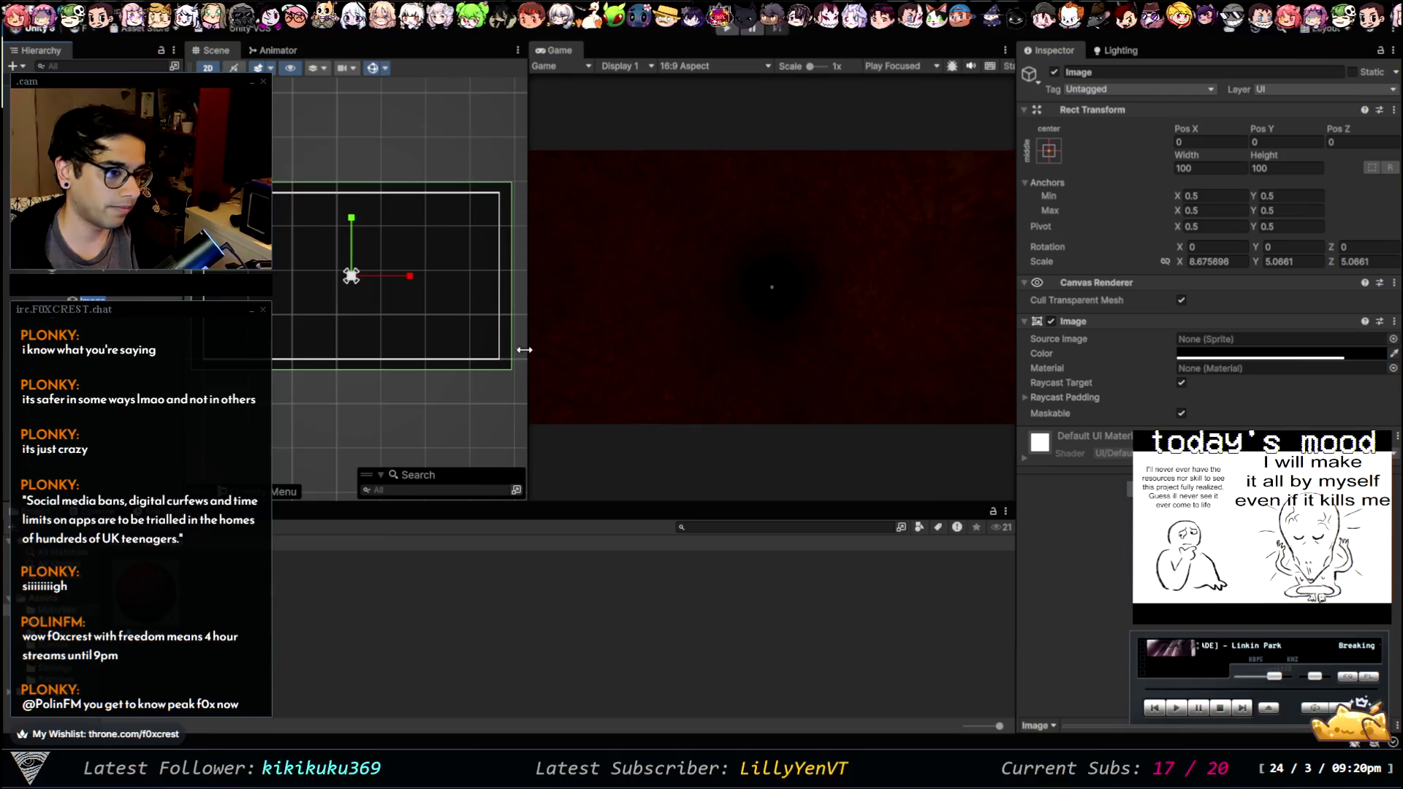
left_click(84, 358)
double_click(92, 299)
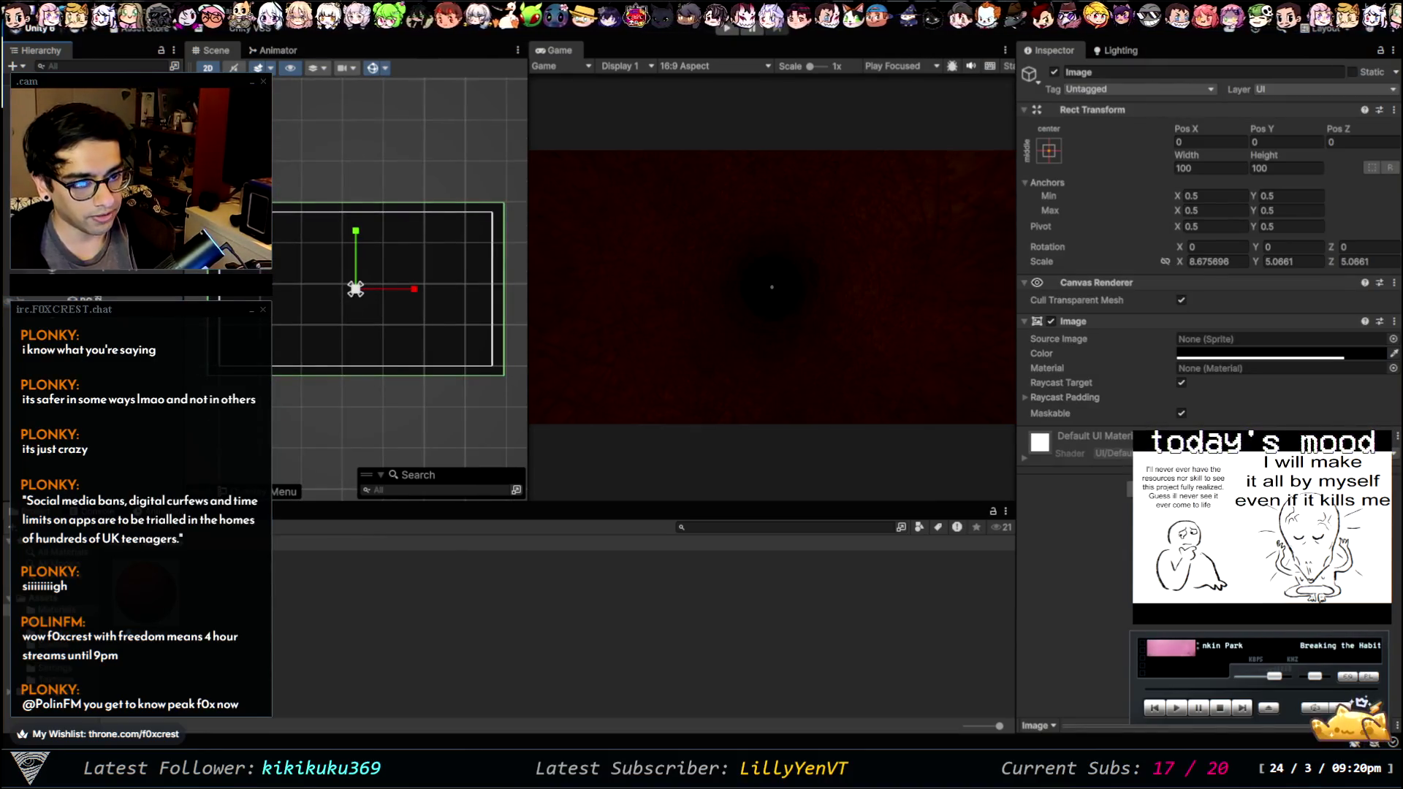
left_click(102, 299)
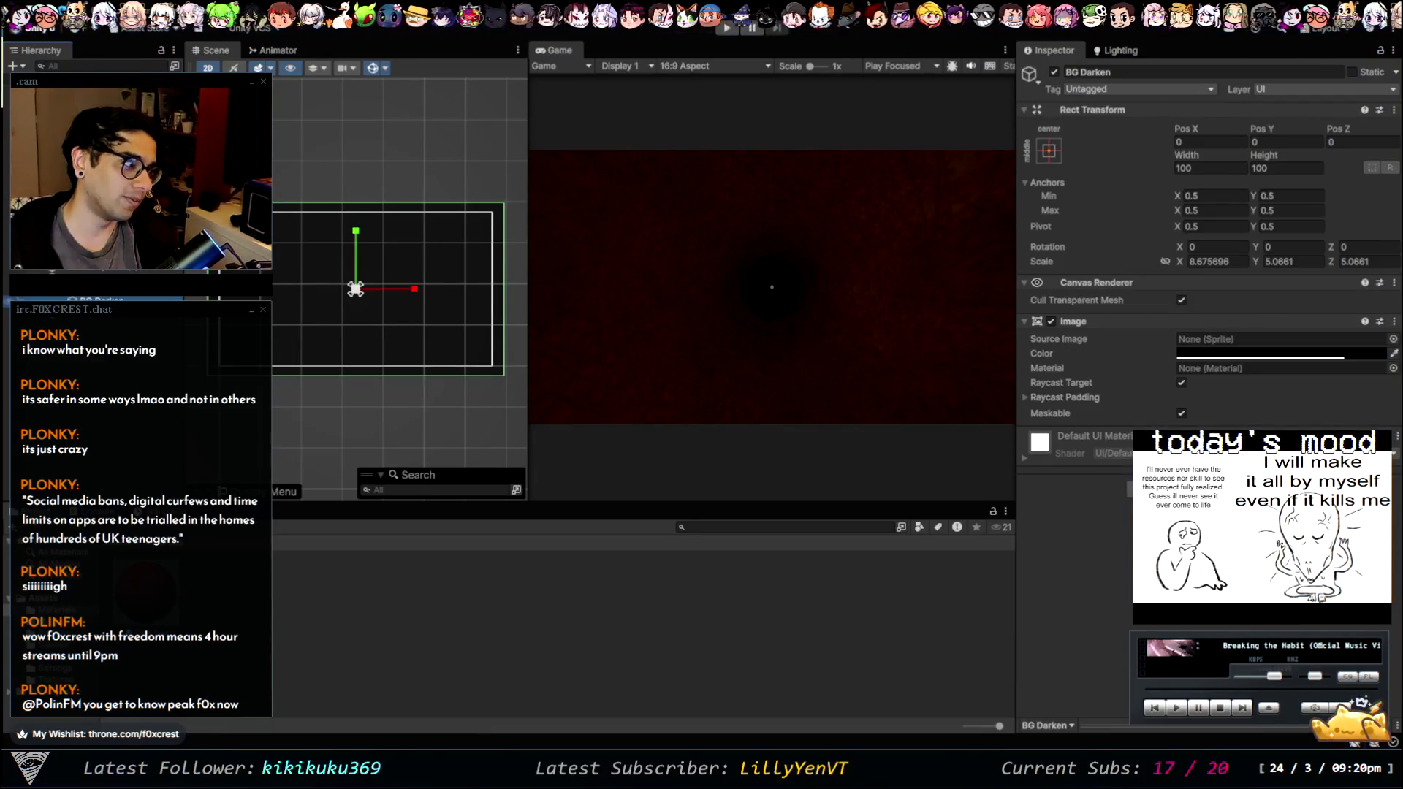
key("ctrl+d")
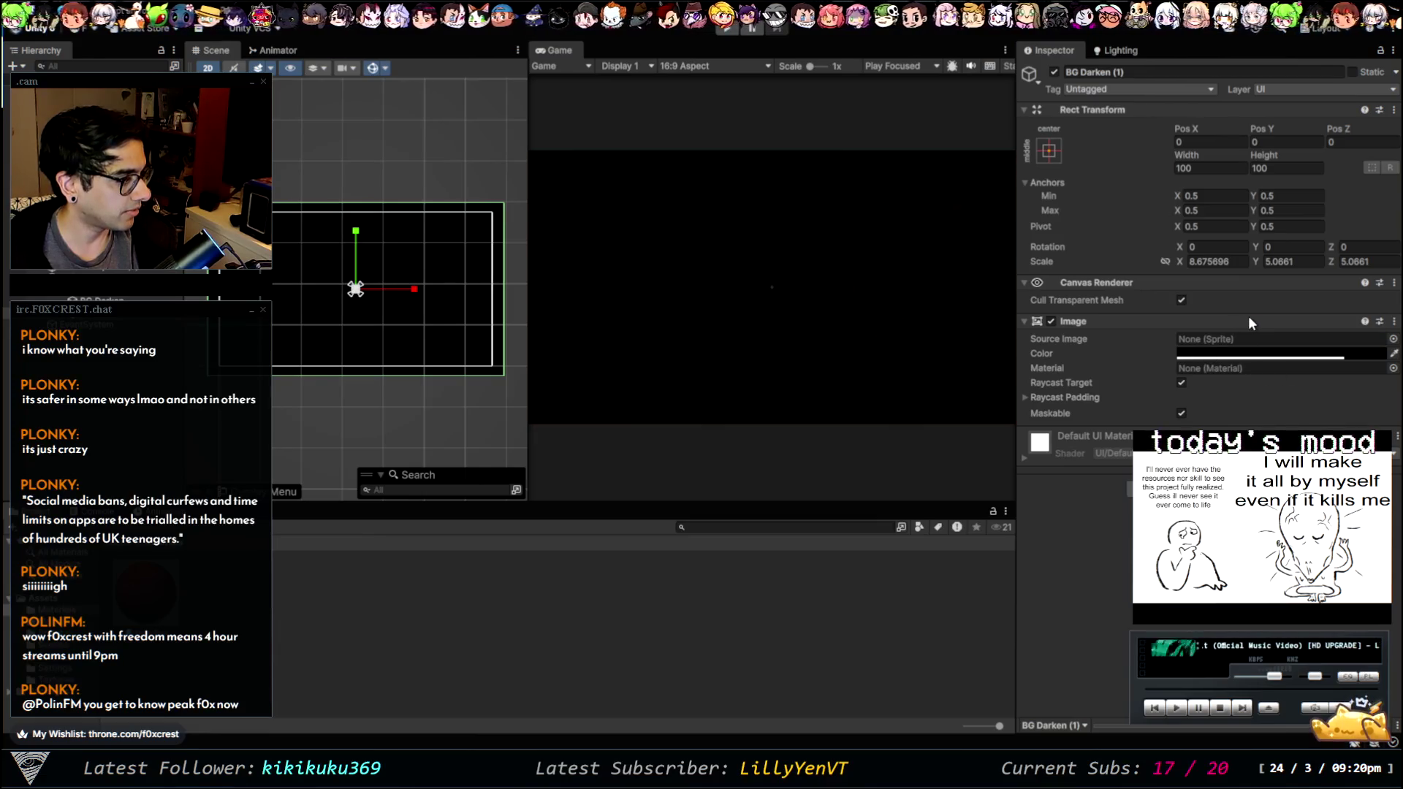
- Tint the BG Darken (1) copy green and shrink it to a narrow rectangle
key("ctrl+z")
key("ctrl+z")
key("ctrl+z")
key("ctrl+y")
key("ctrl+y")
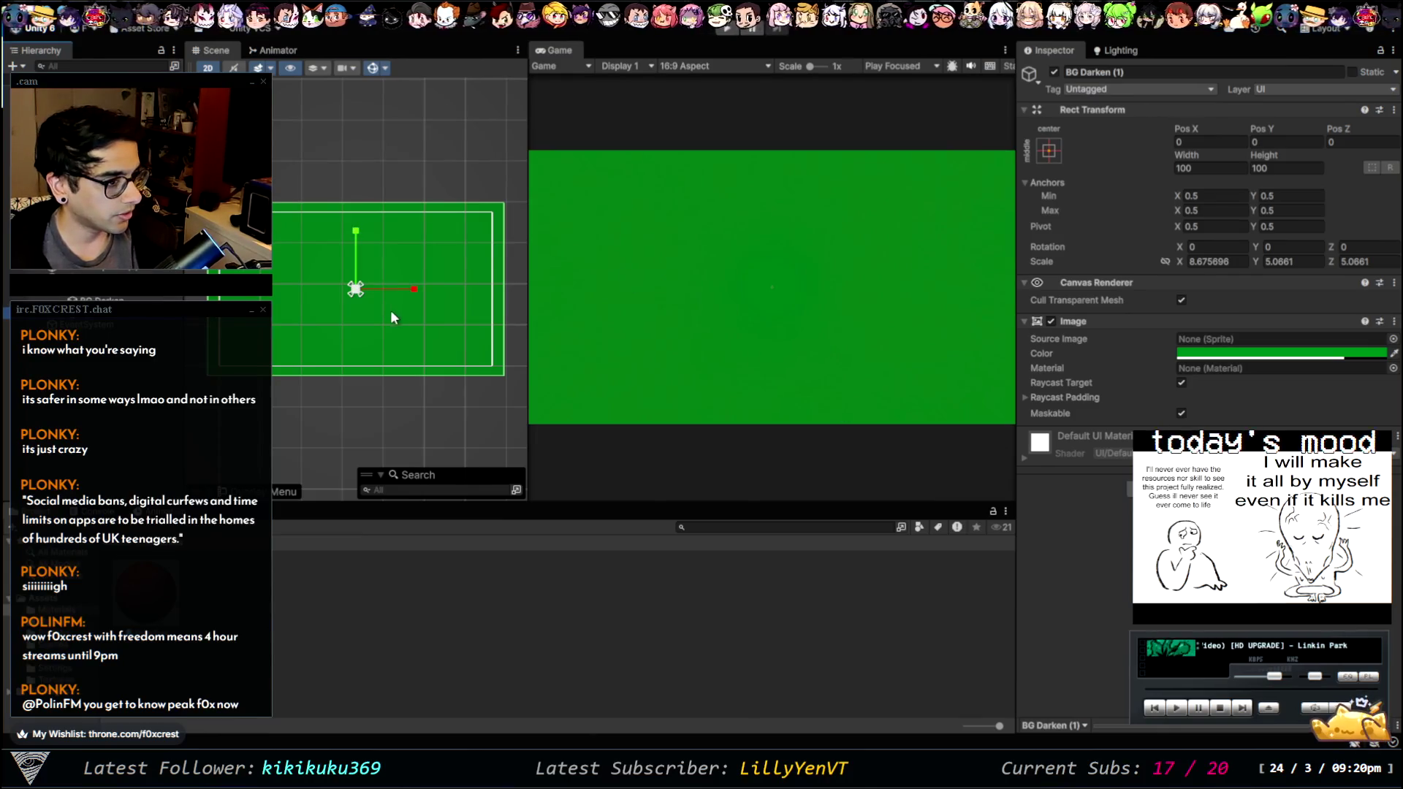
mouse_move(355, 289)
left_mouse_down()
mouse_move(280, 266)
mouse_move(330, 278)
left_mouse_up()
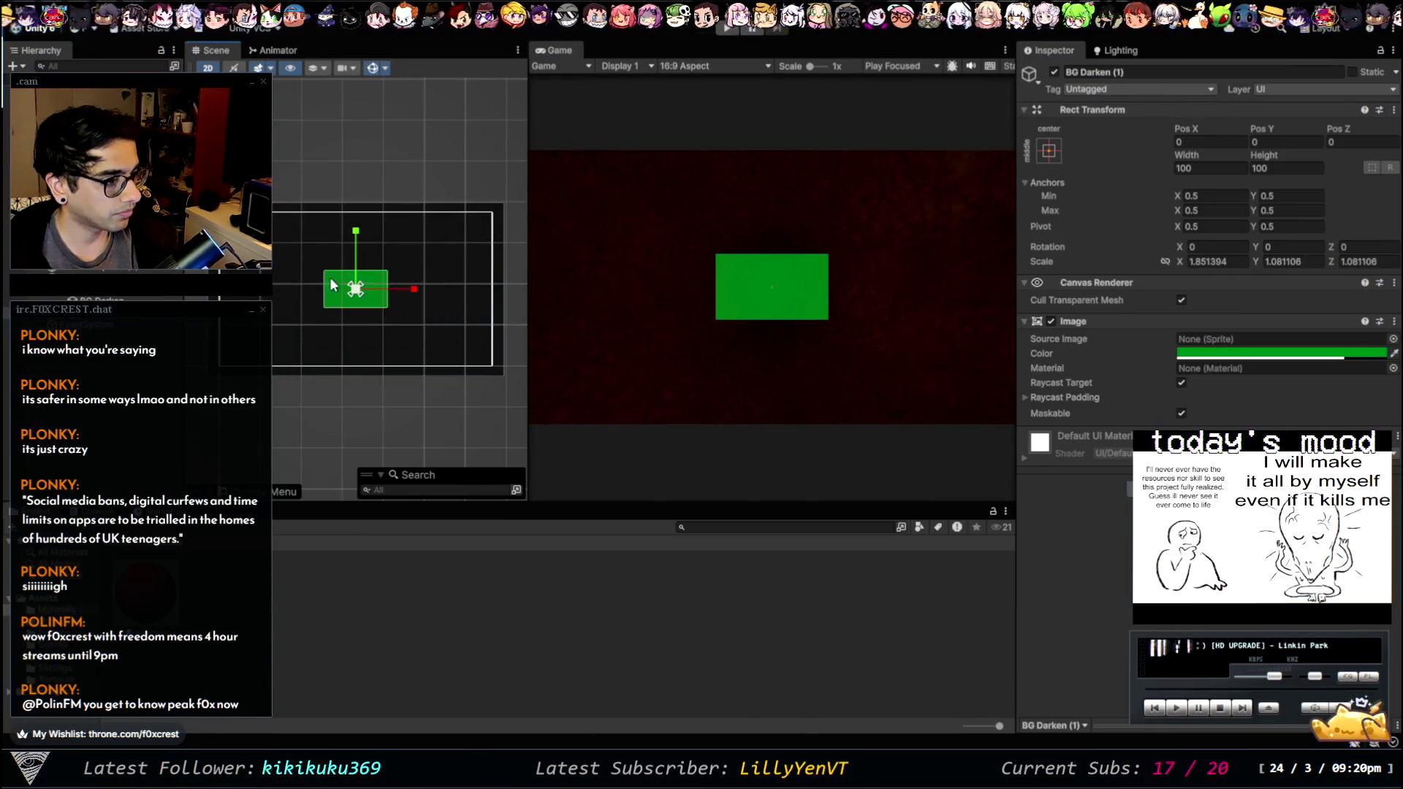
left_click_drag(414, 289, 383, 289)
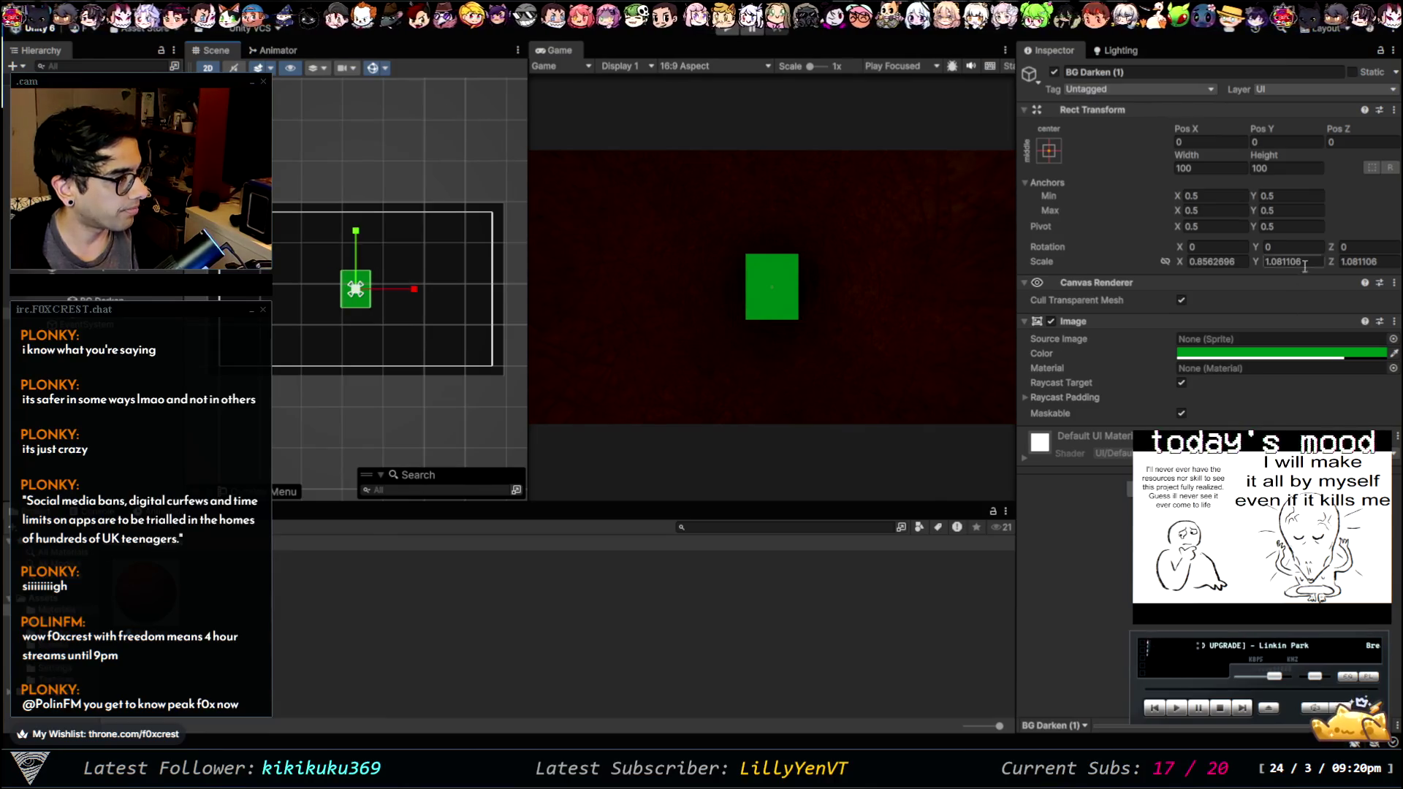
- Reset the green copy's scale to 1 on every axis and make it fully opaque
left_click(1217, 262)
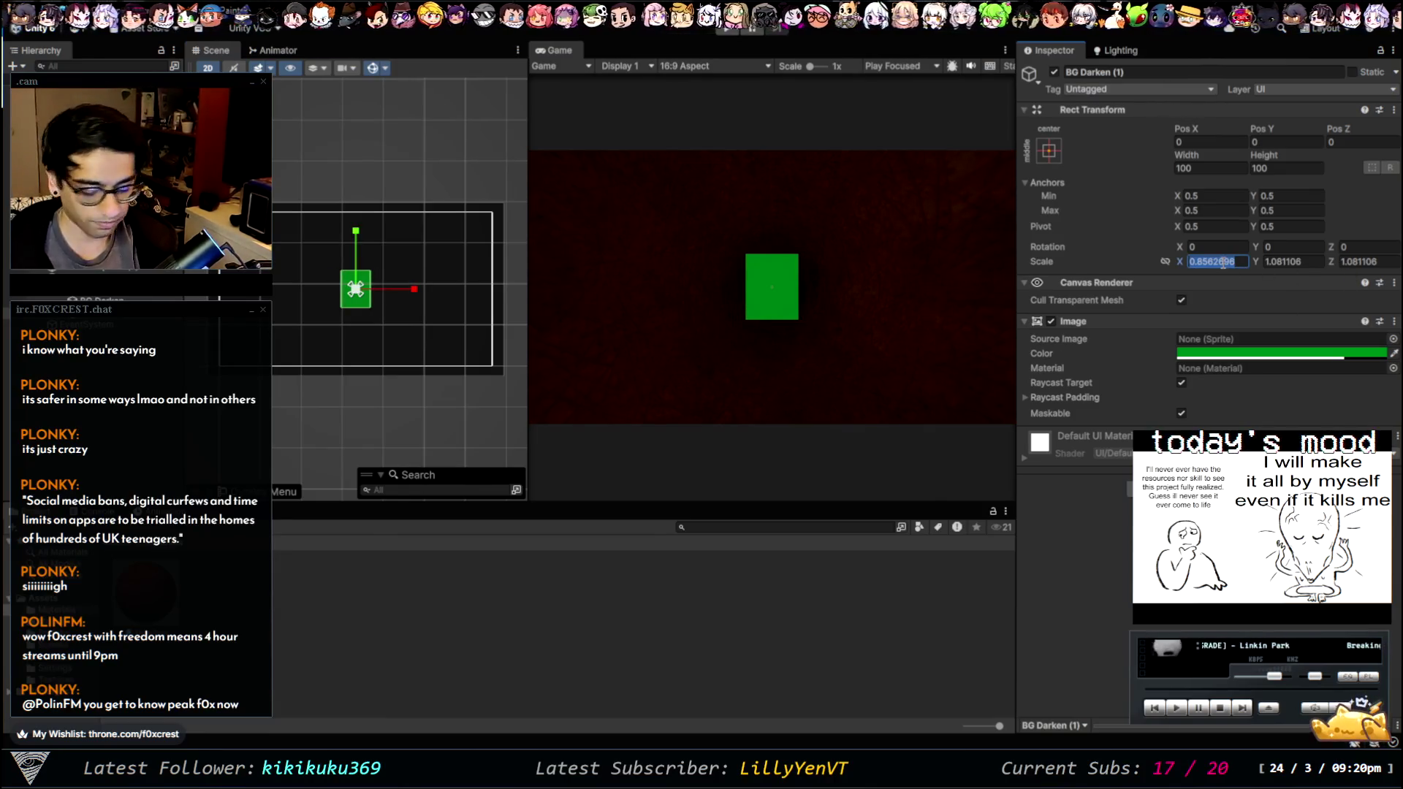
type("1")
key("Tab")
type("1")
key("Tab")
type("1")
key("Tab")
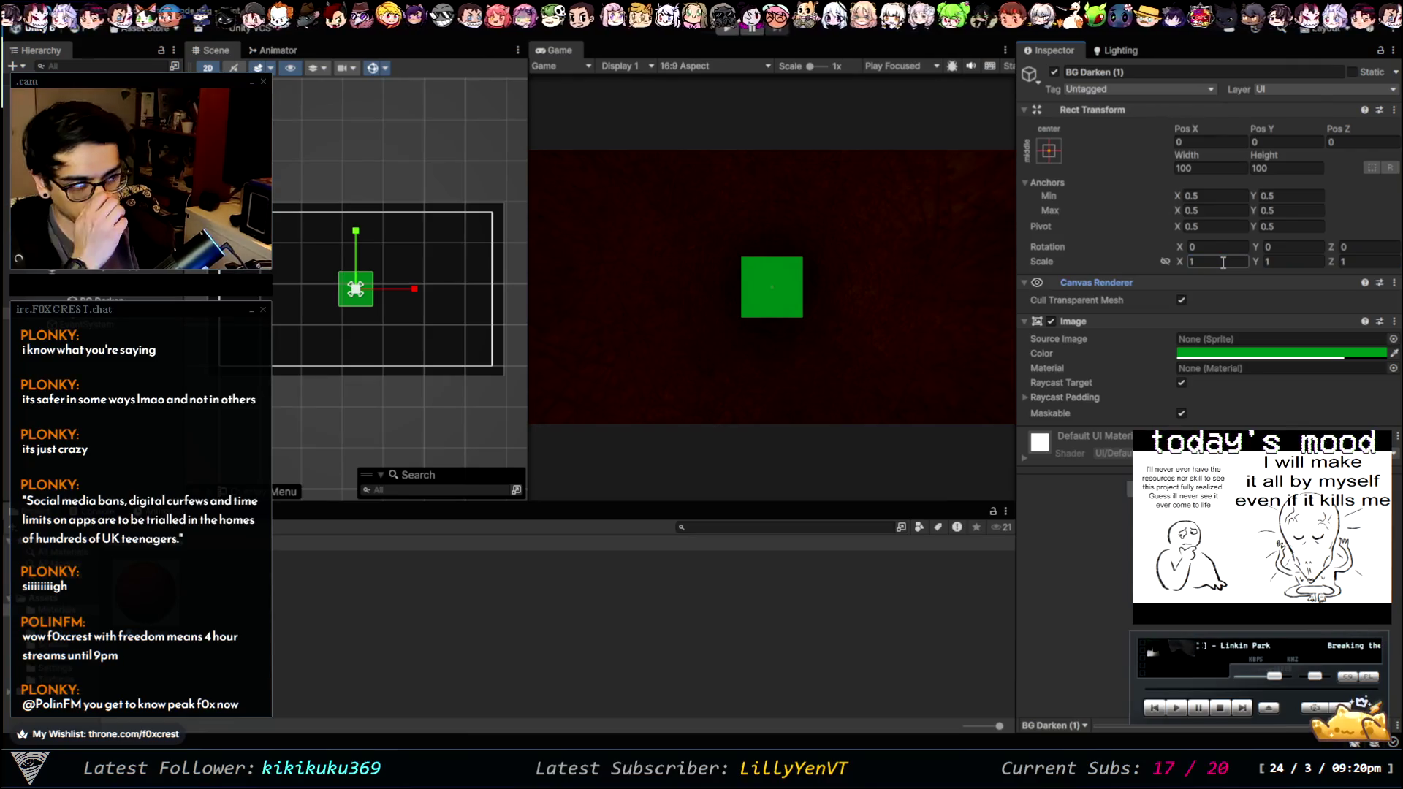
left_click(1356, 354)
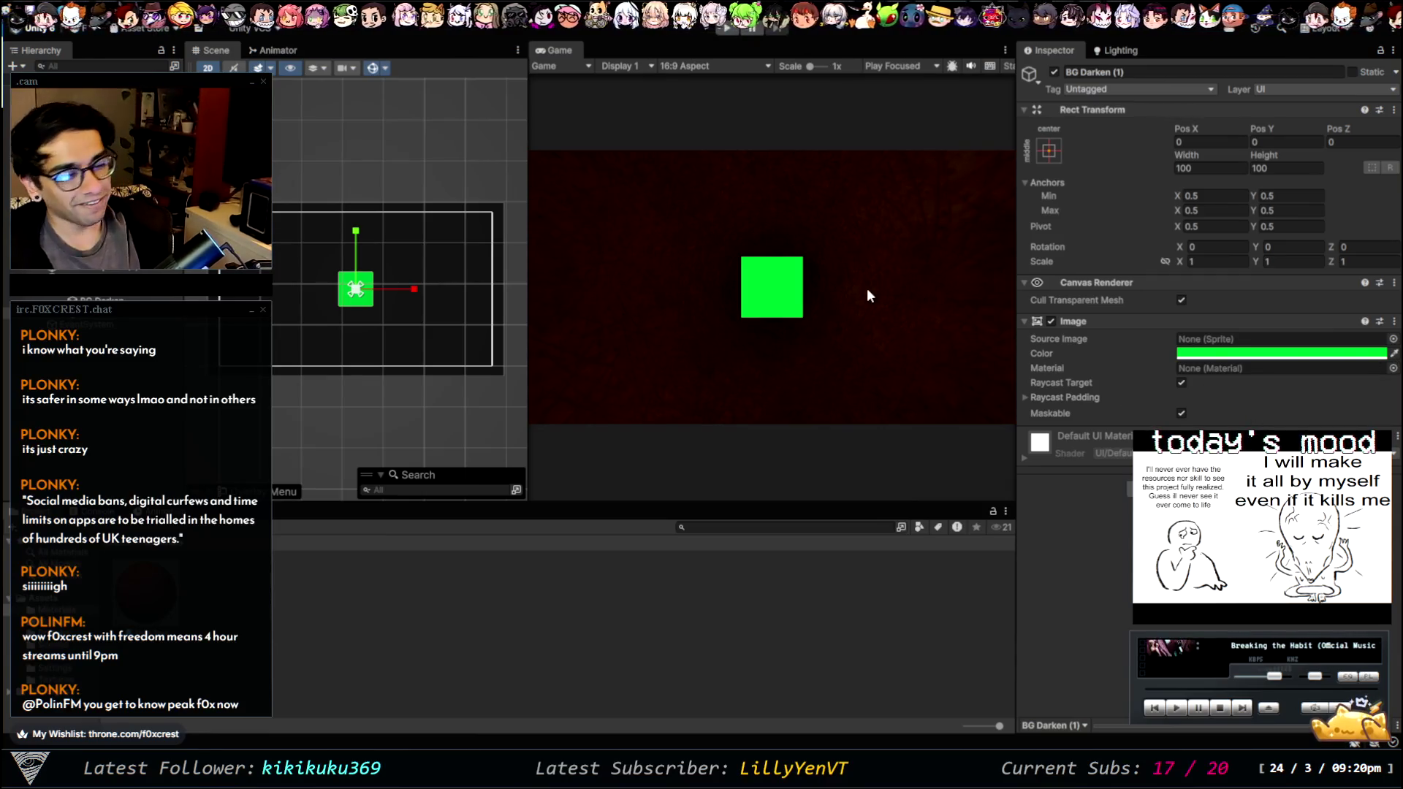
- Shrink the green square, move it to the upper right, then delete BG Darken (1)
scroll(339, 286, "up", 2)
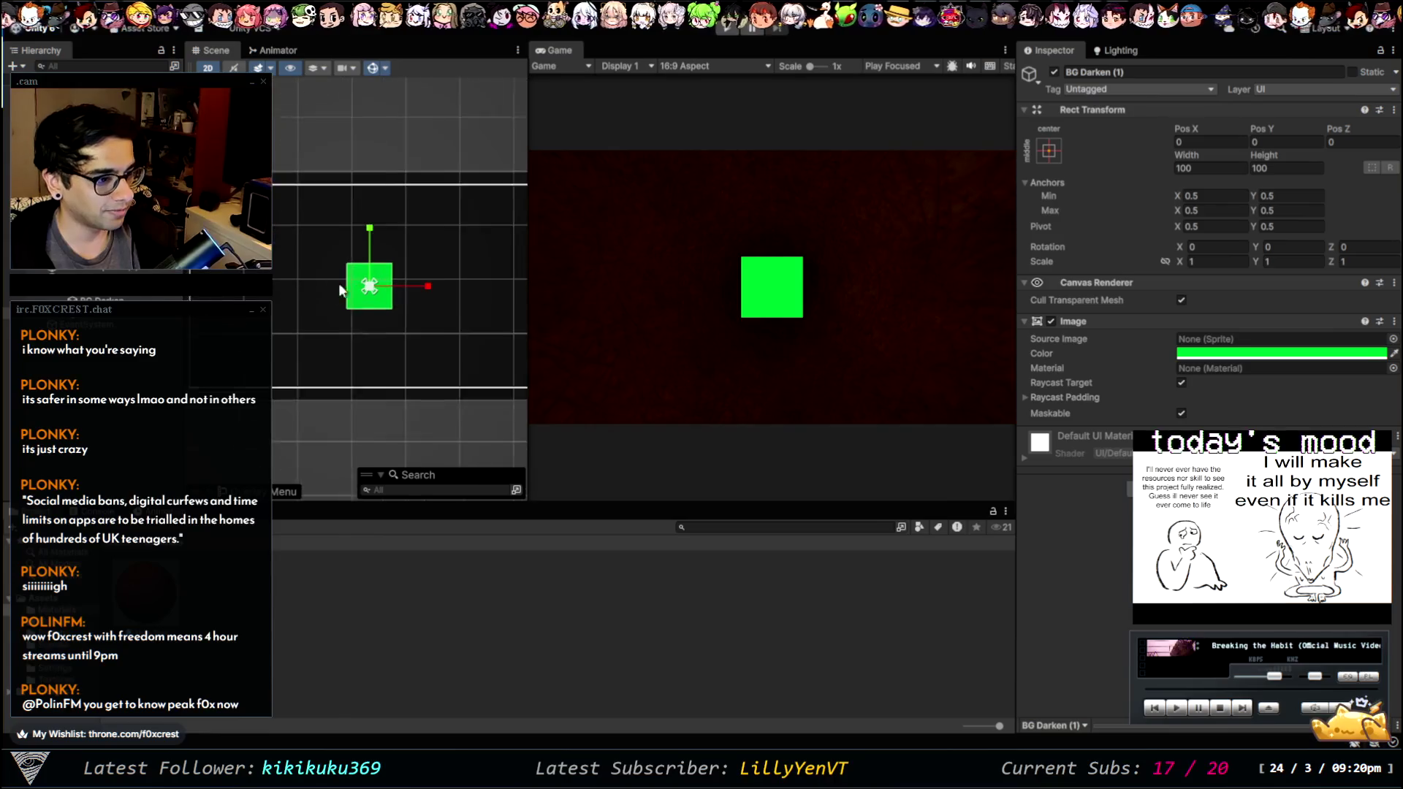
scroll(339, 283, "up", 3)
key("r")
left_click_drag(366, 285, 293, 261)
key("w")
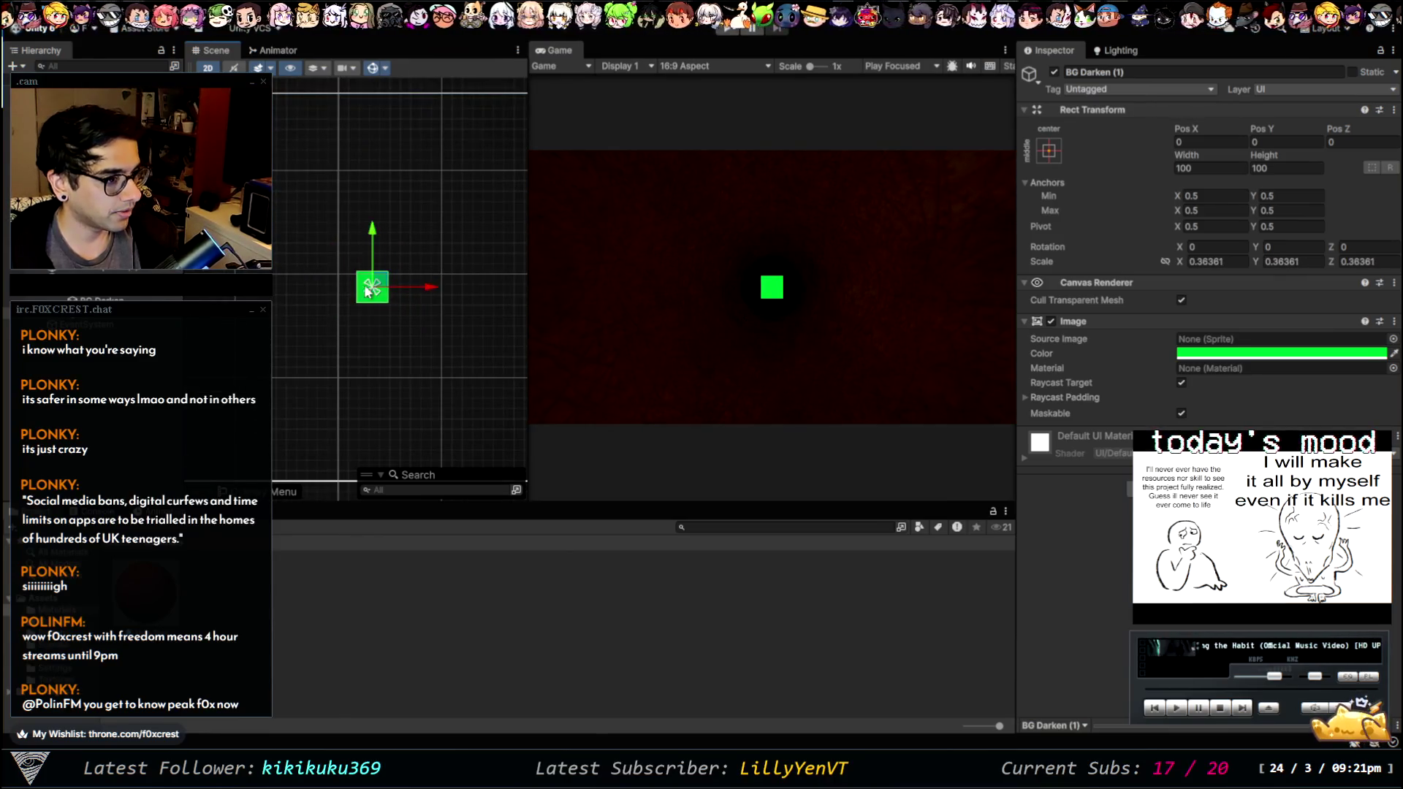
mouse_move(372, 287)
left_mouse_down()
mouse_move(594, 172)
mouse_move(685, 137)
mouse_move(682, 149)
left_mouse_up()
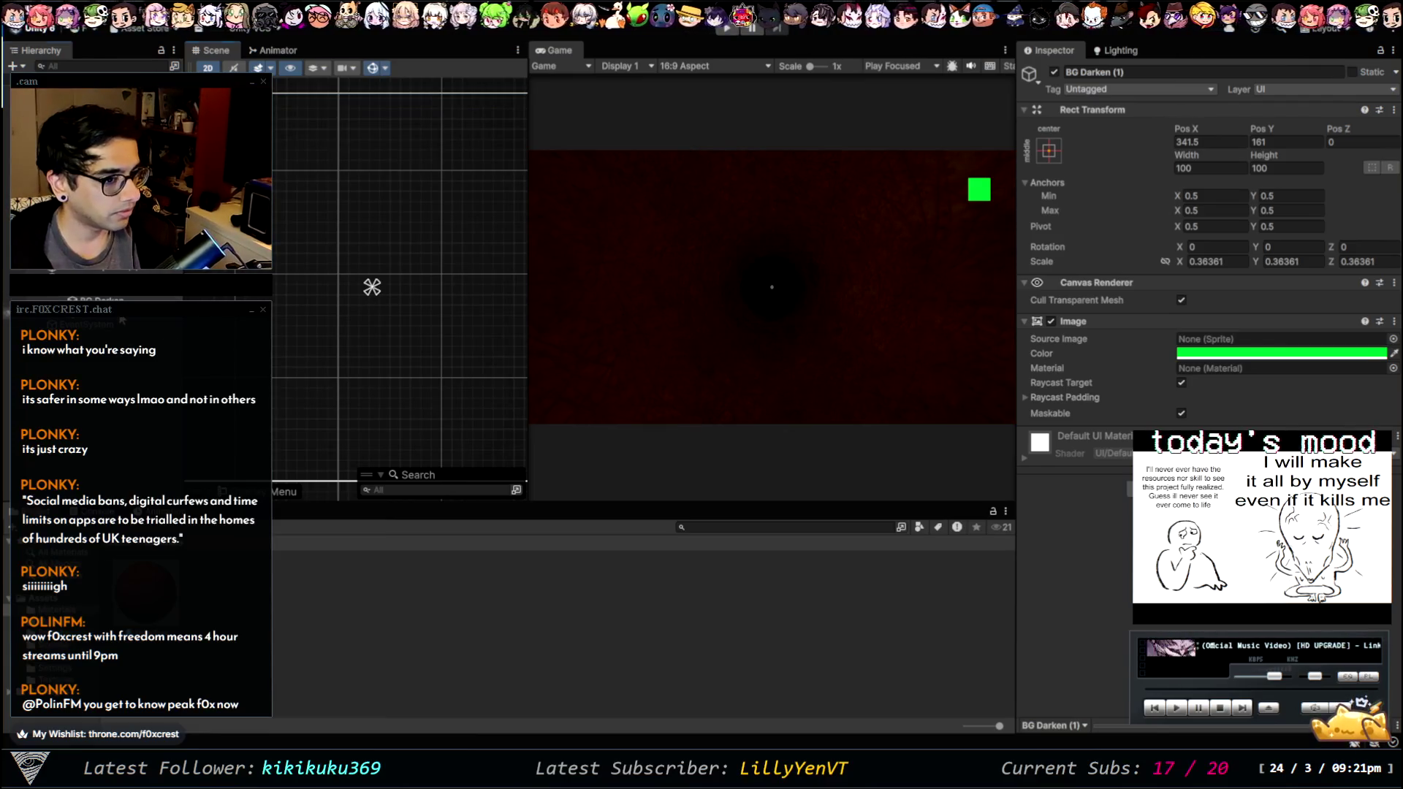
key("Delete")
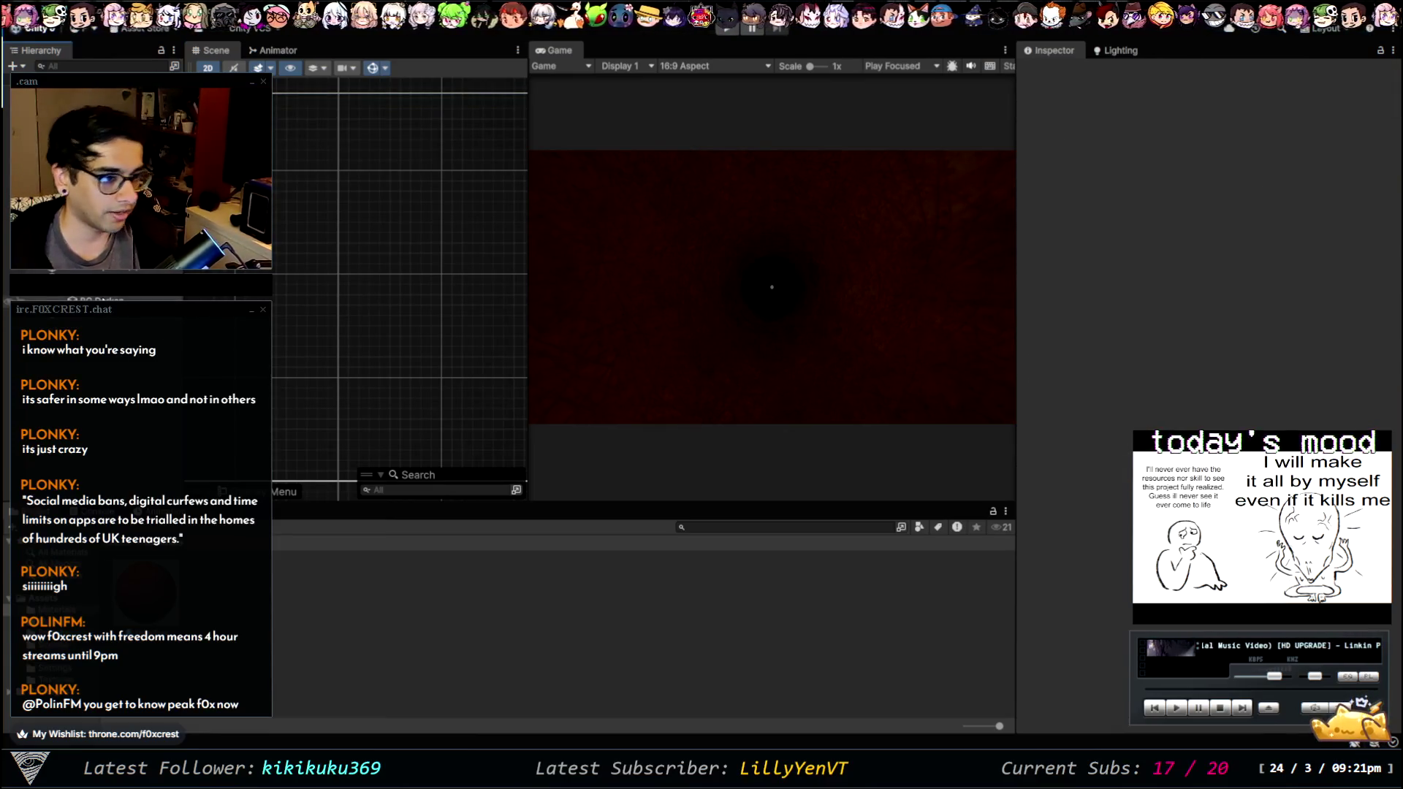
- Add a 160×30 UI Button under the Canvas, showing as a white bar at the game view's centre
left_click(95, 299)
key("Left")
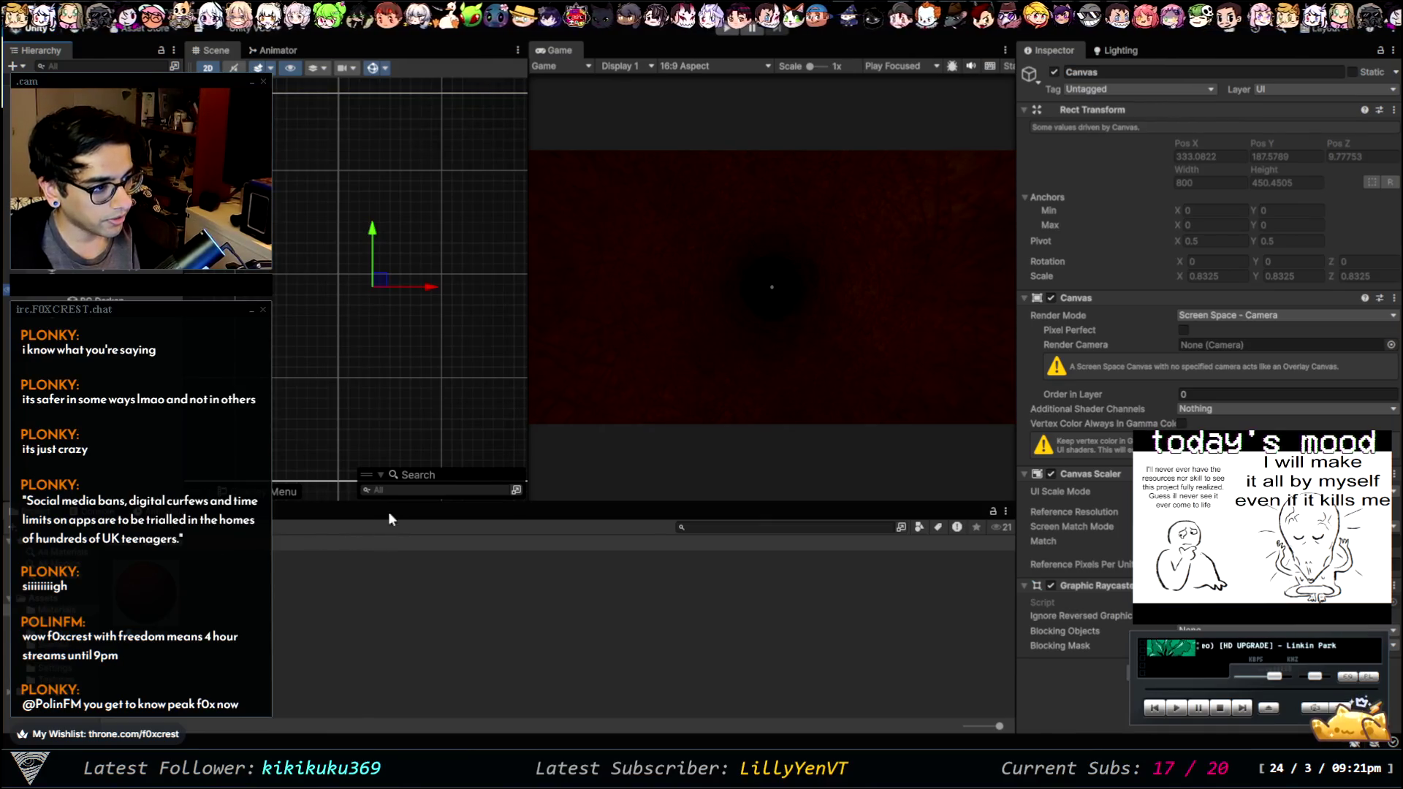
left_click(423, 447)
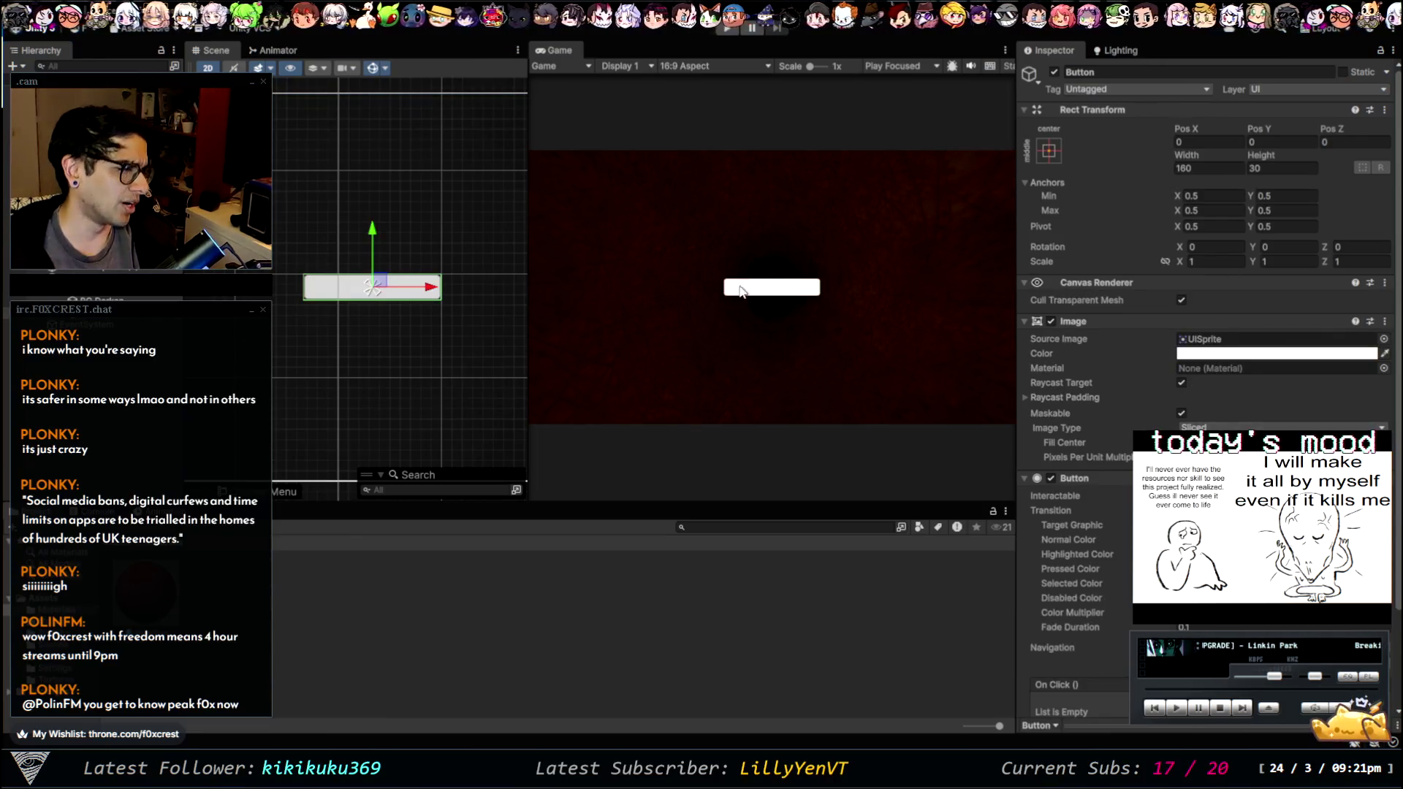
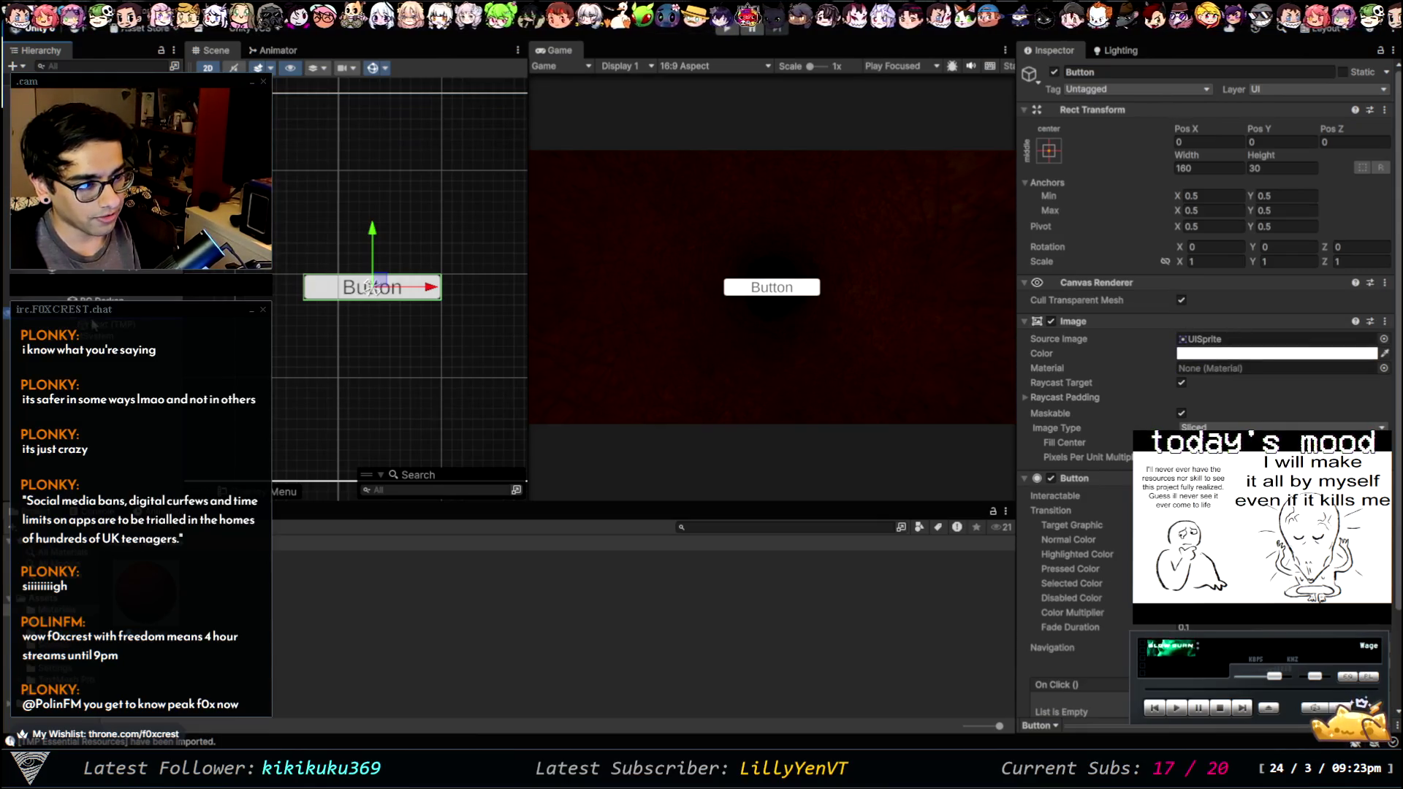
- Change the button's Text (TMP) label to read 'Acceleration'
key("Down")
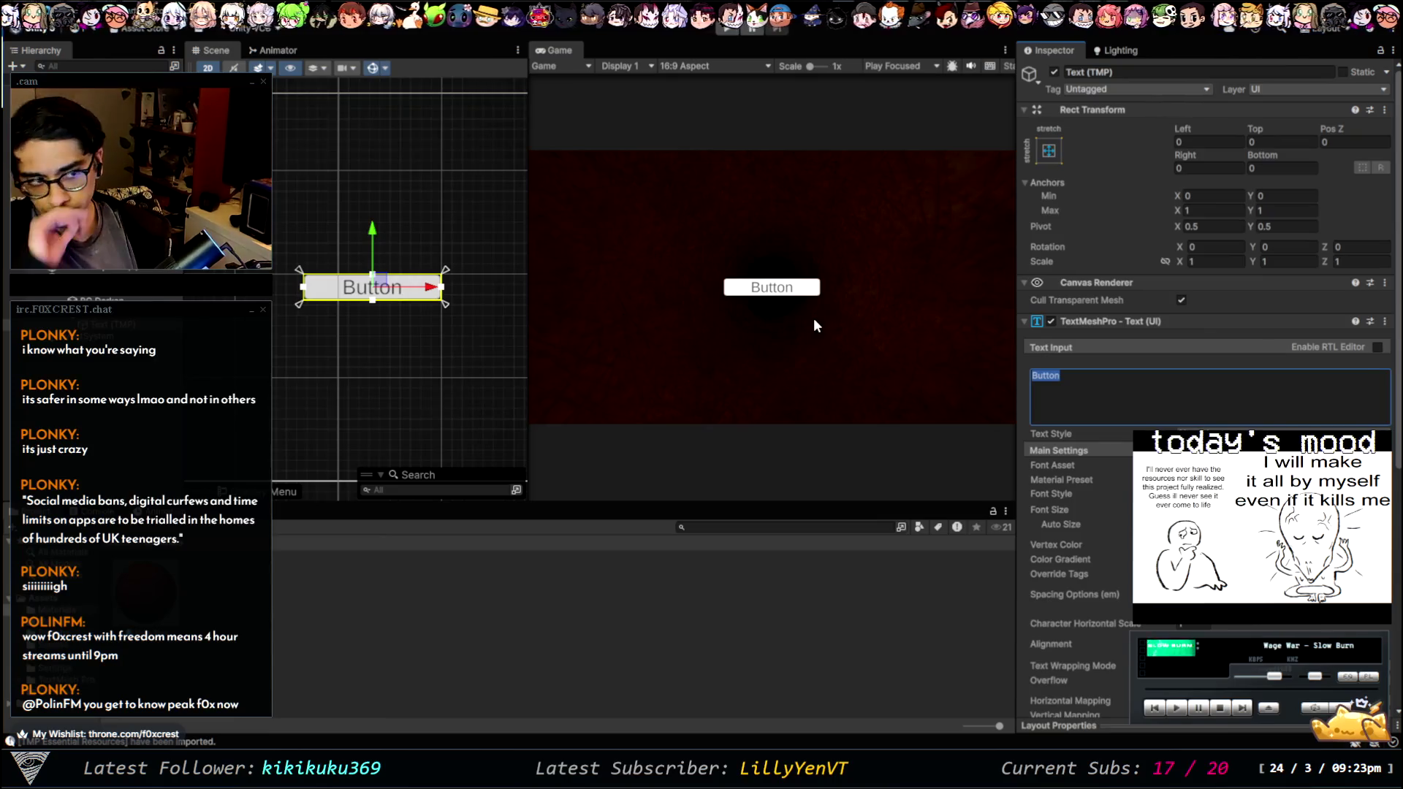
type("L")
key("BackSpace")
type("ccelleration")
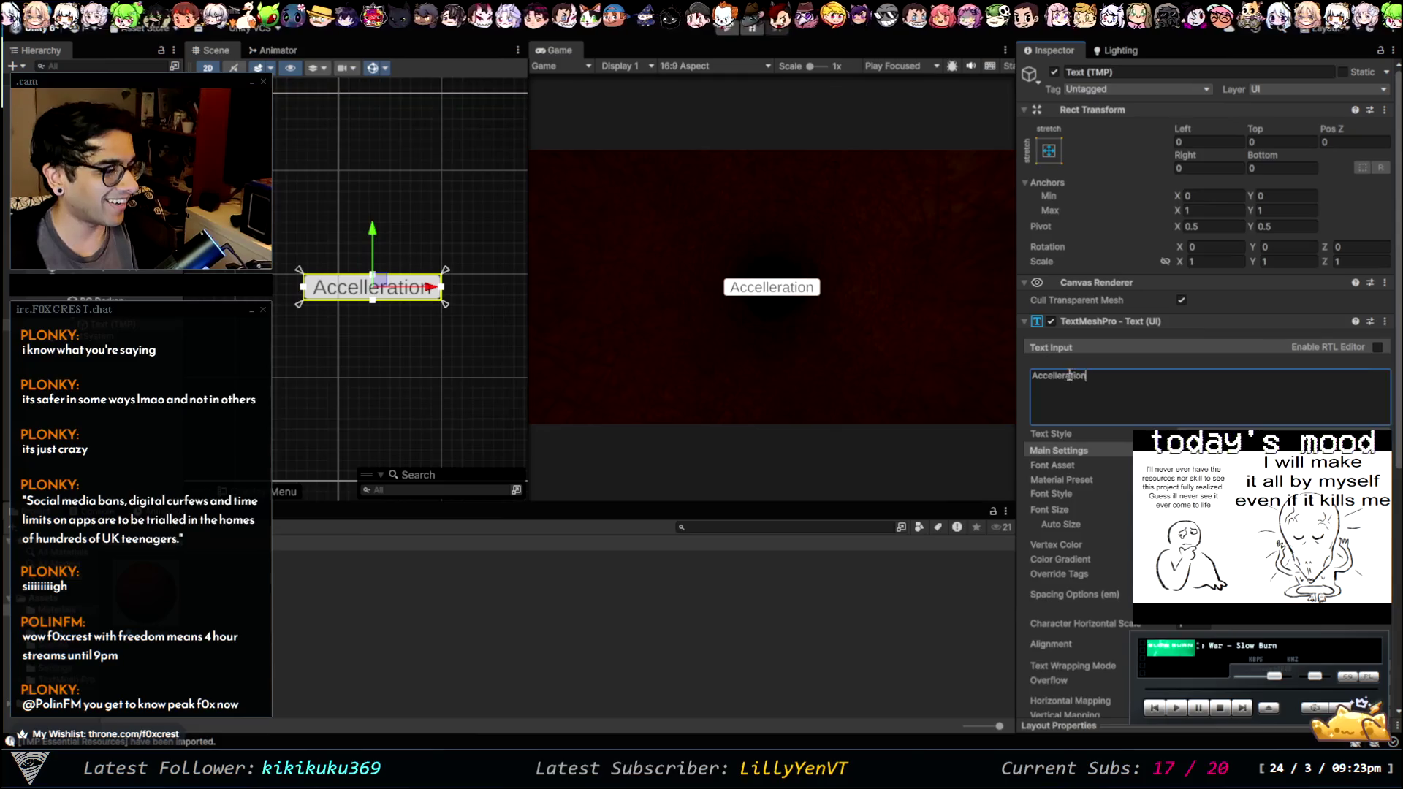
key("BackSpace")
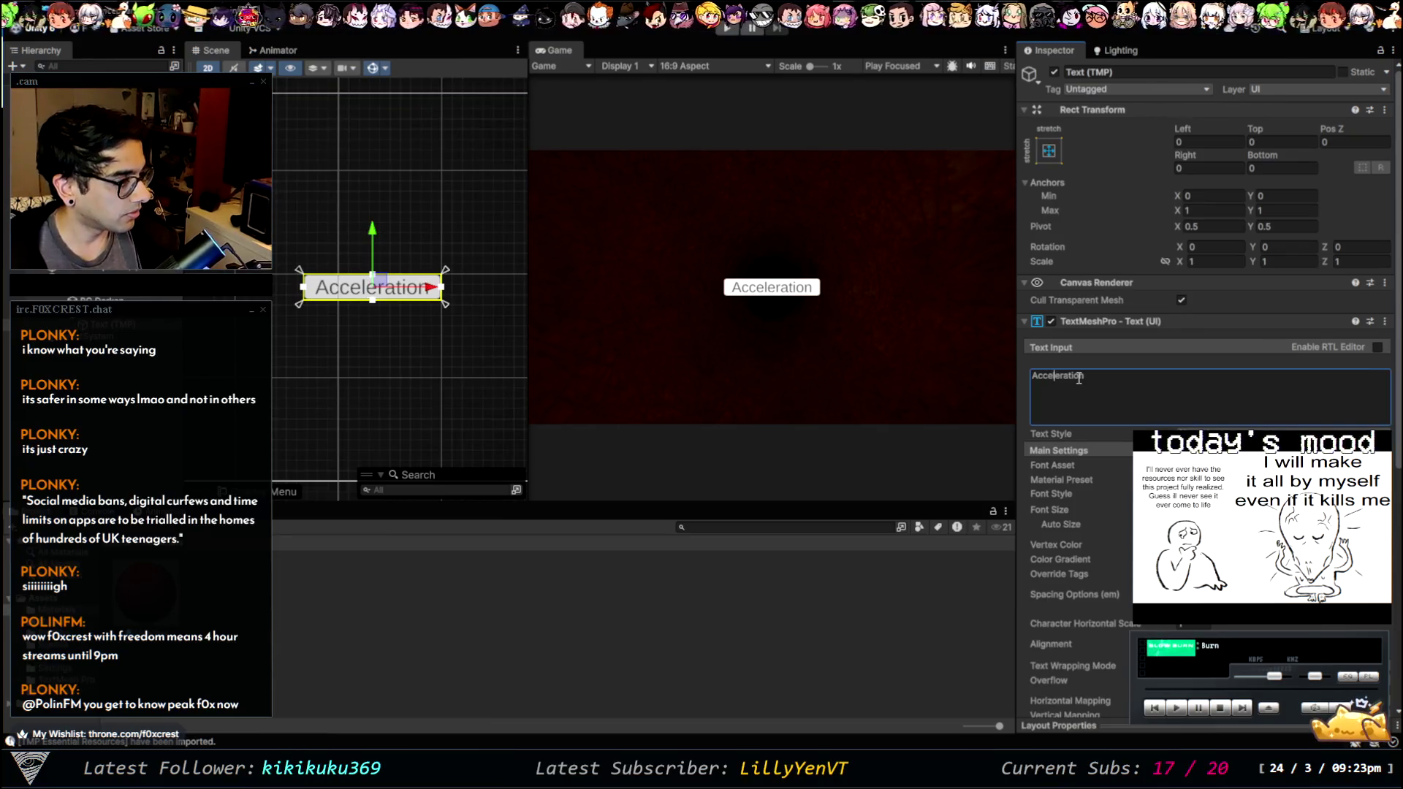
type("r")
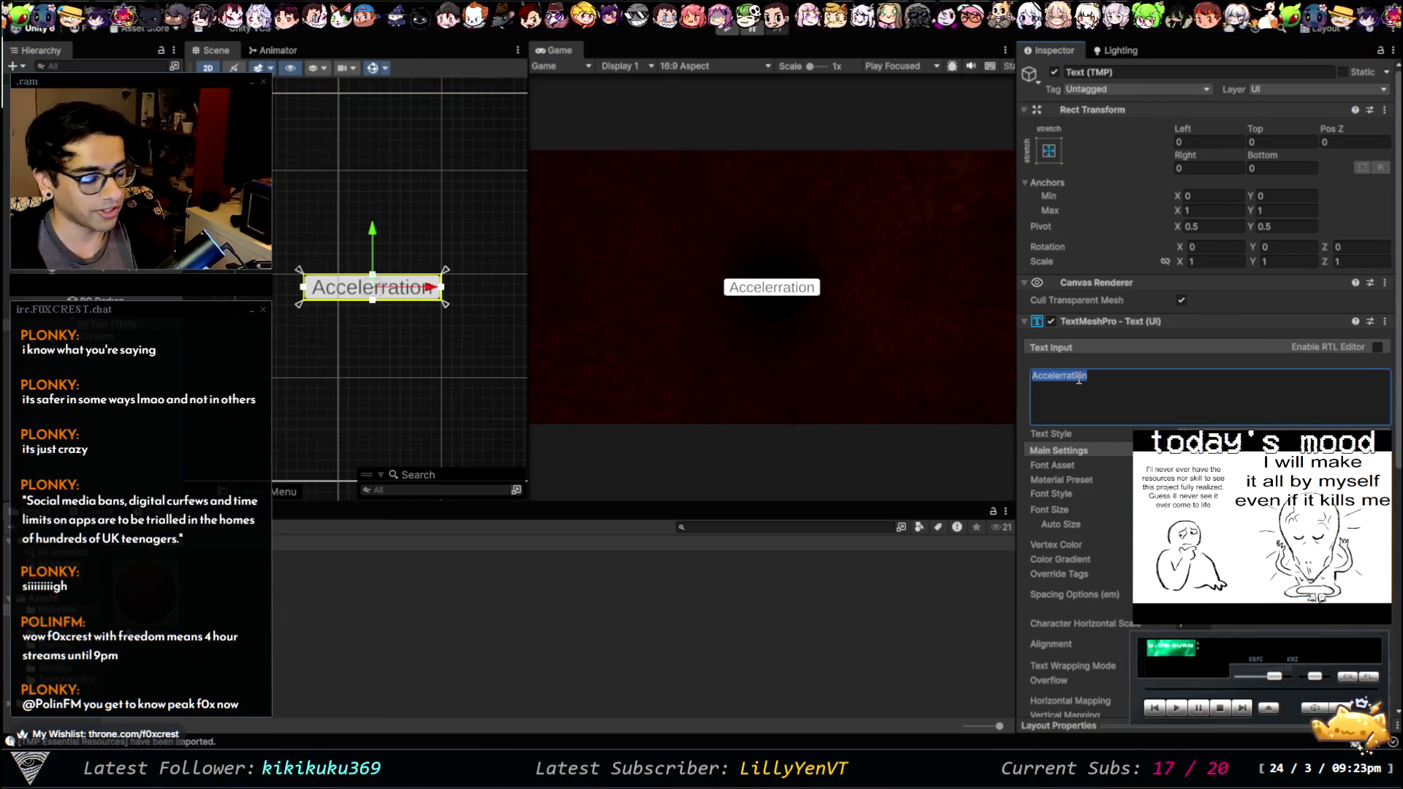
type("A")
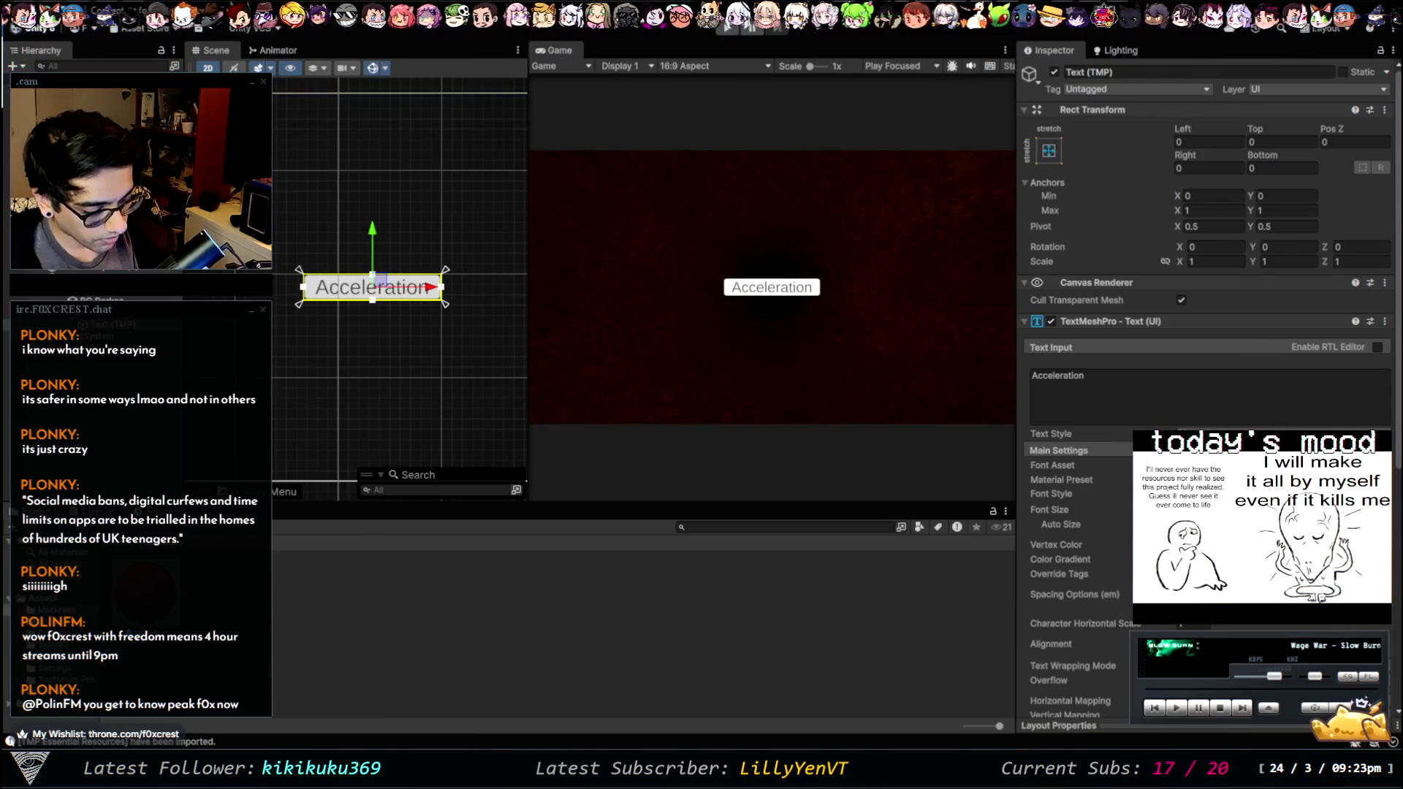
type("acceleration")
key("Delete")
type("A")
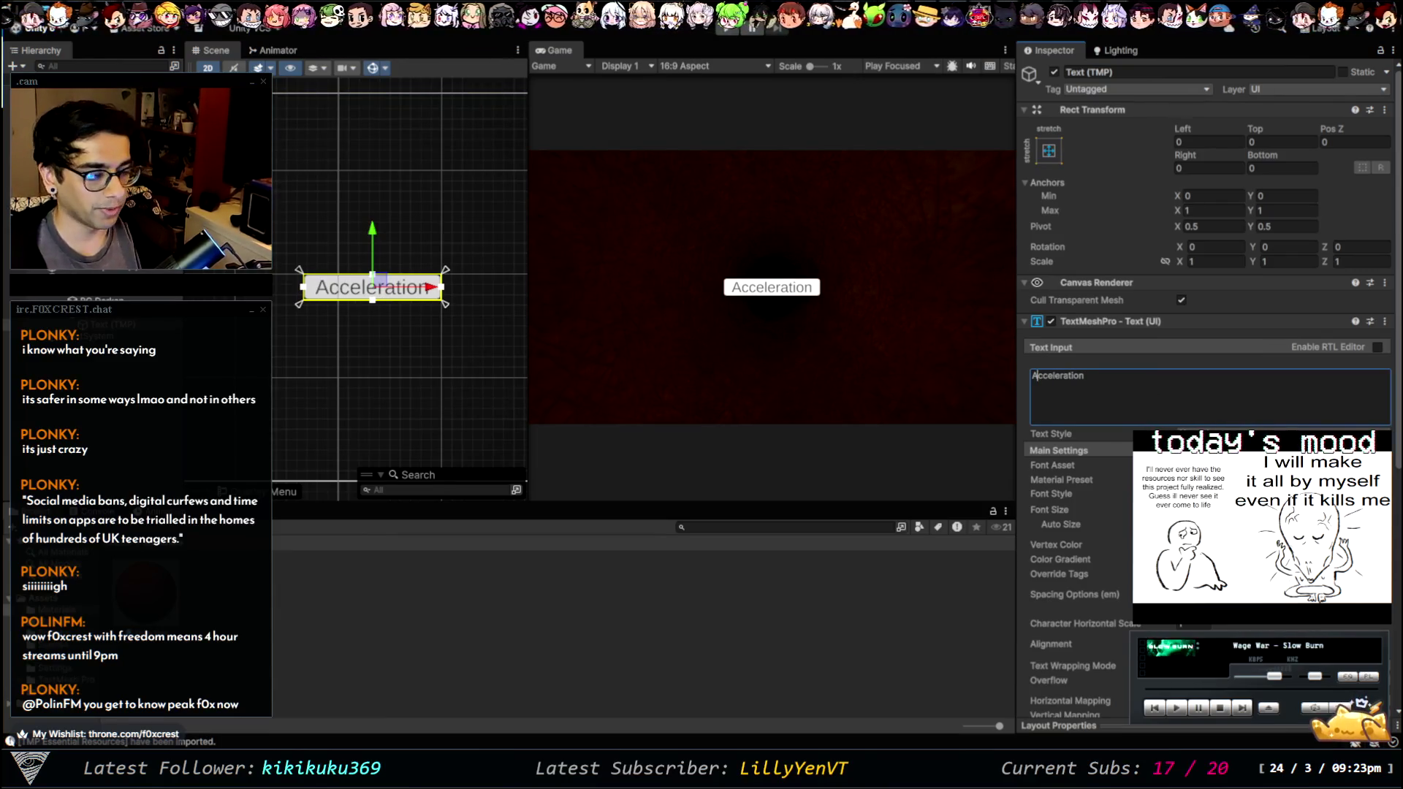
- Reselect the label, then select the parent Button object
left_click(768, 577)
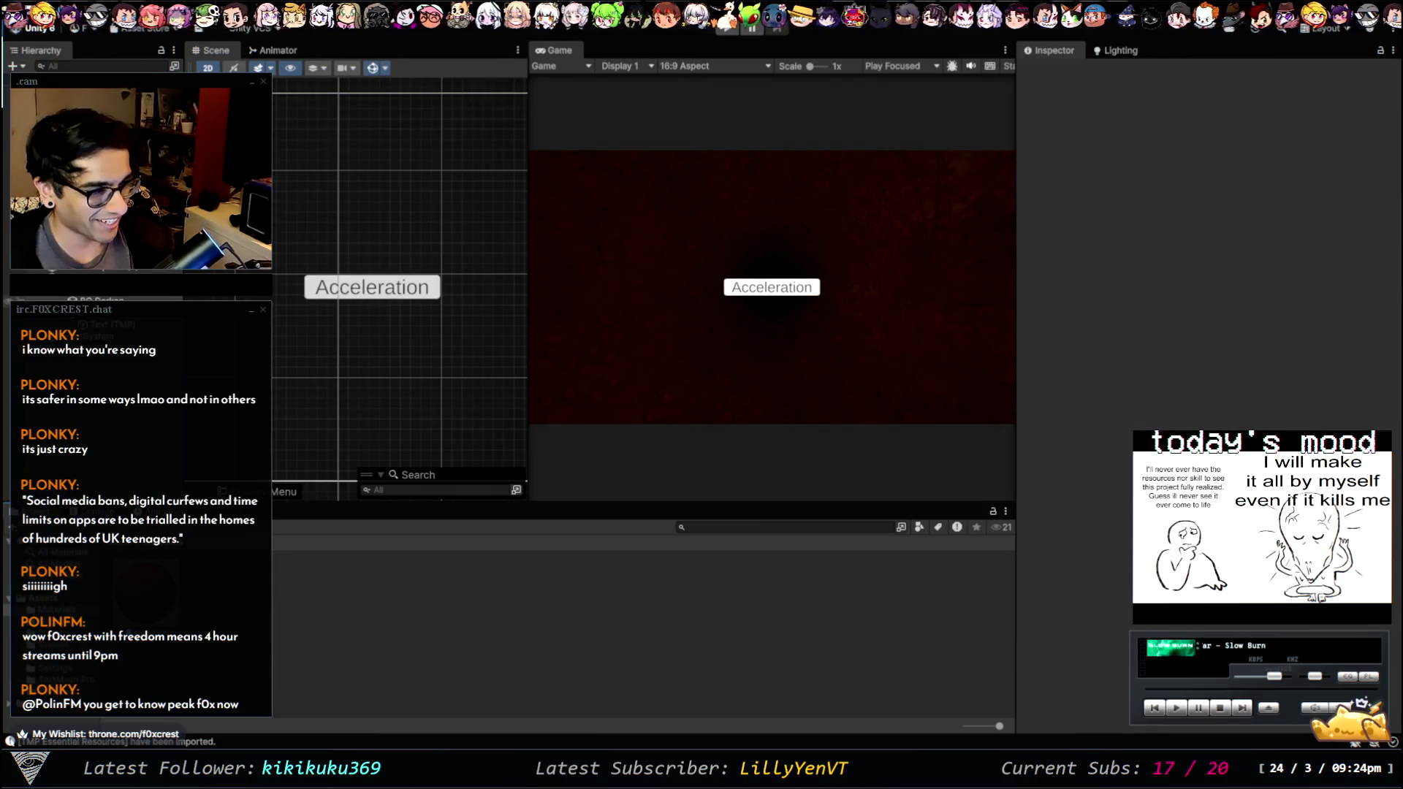
left_click(109, 325)
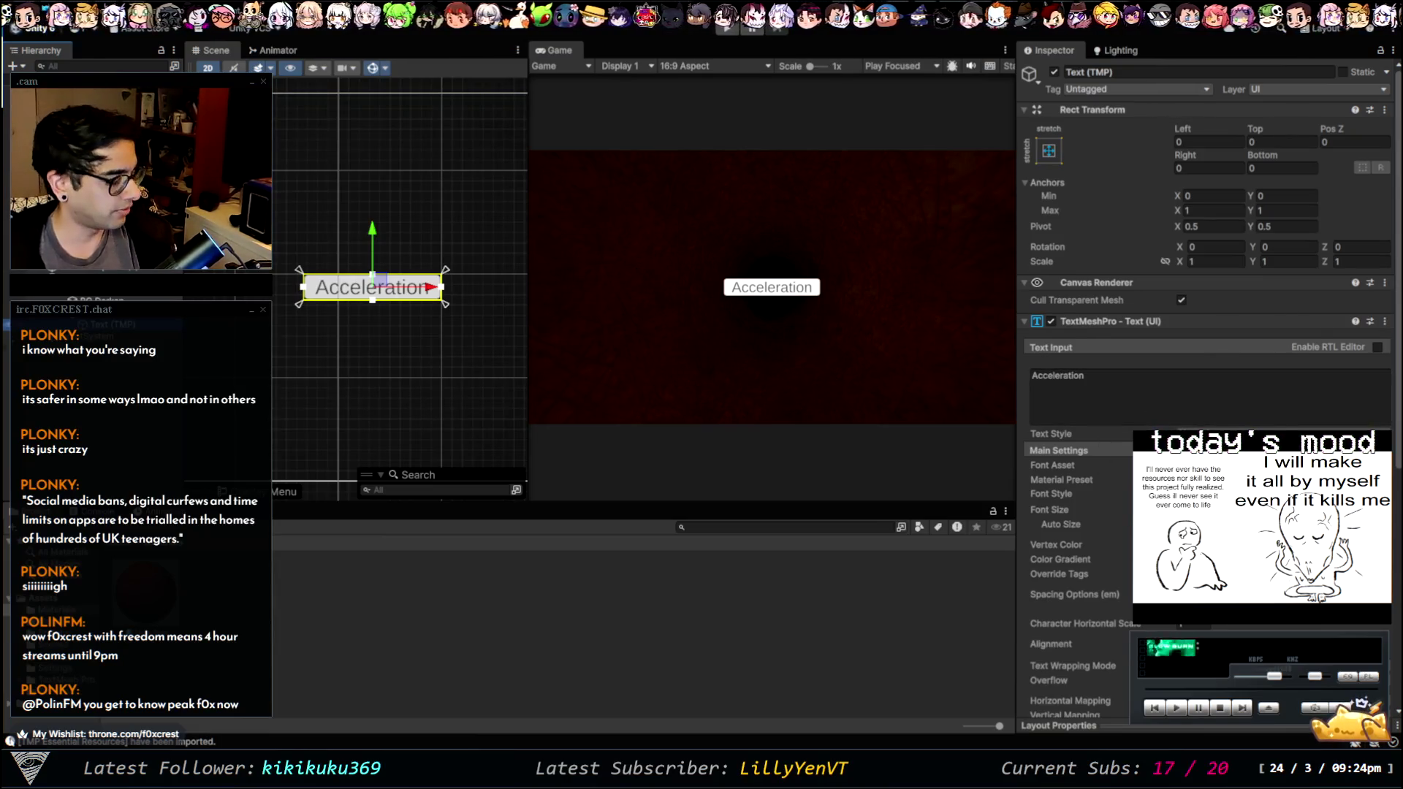
left_click(111, 312)
left_click(1175, 71)
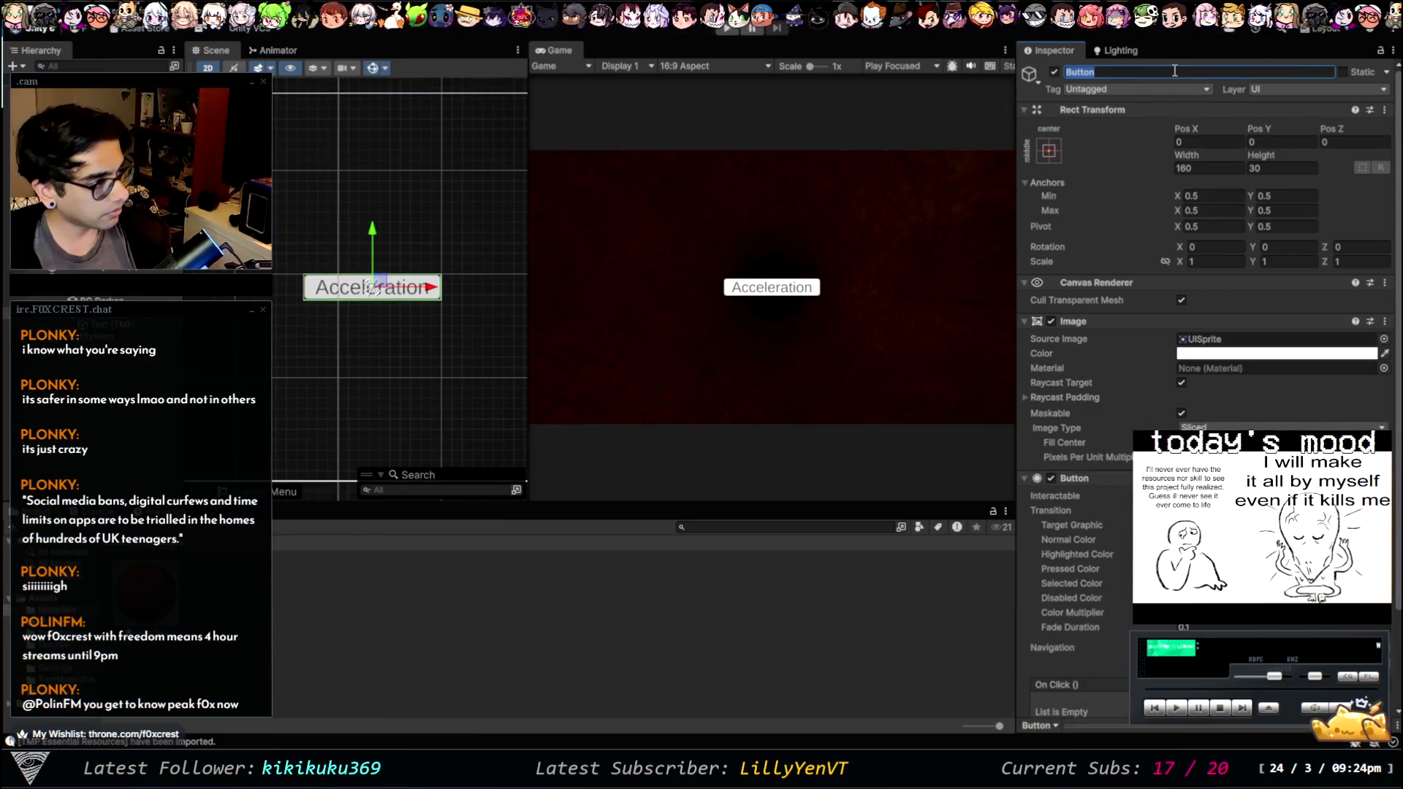
- Rename the button to ButtonACCEL and move it to the game screen's top-right
left_click(1175, 71)
type("ACCEL")
key("Return")
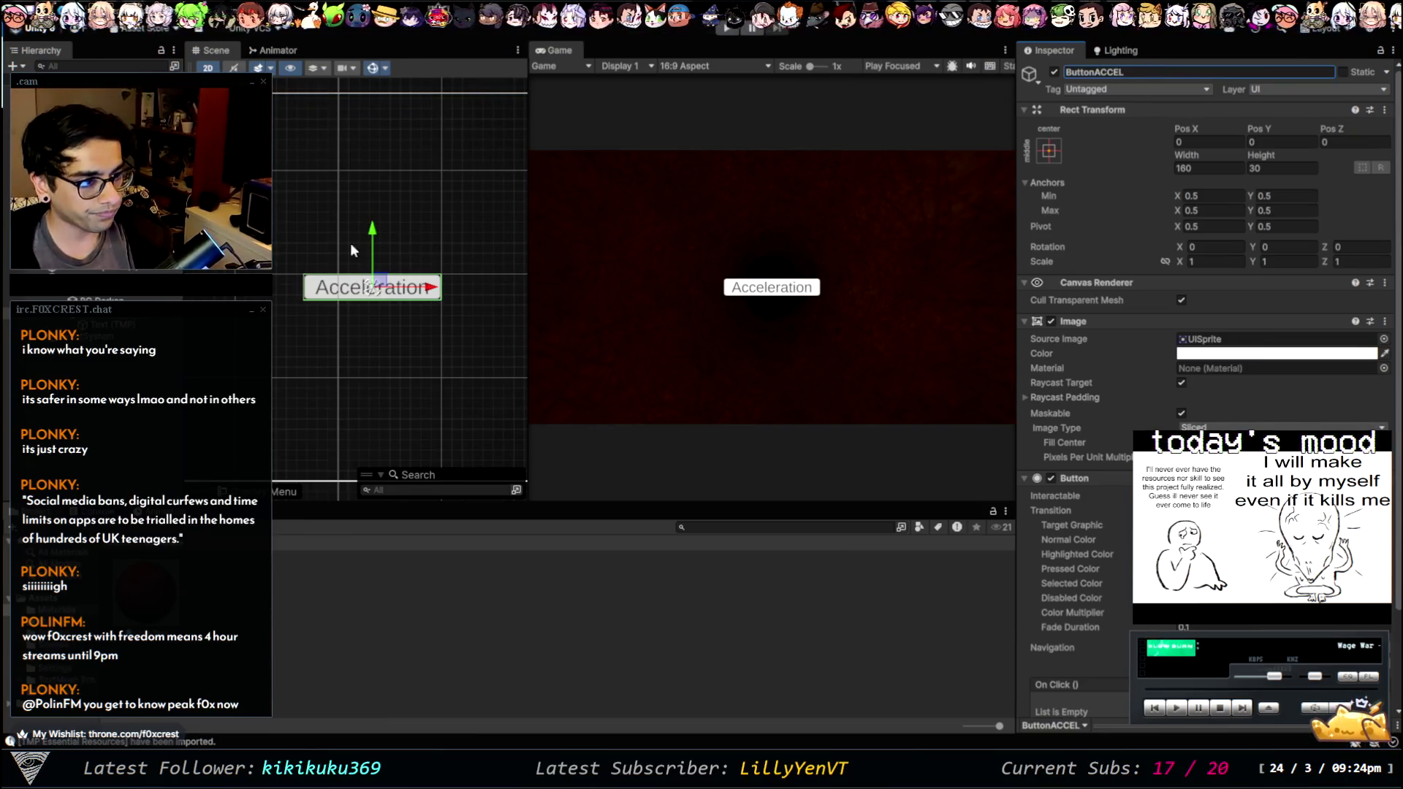
left_click(413, 285)
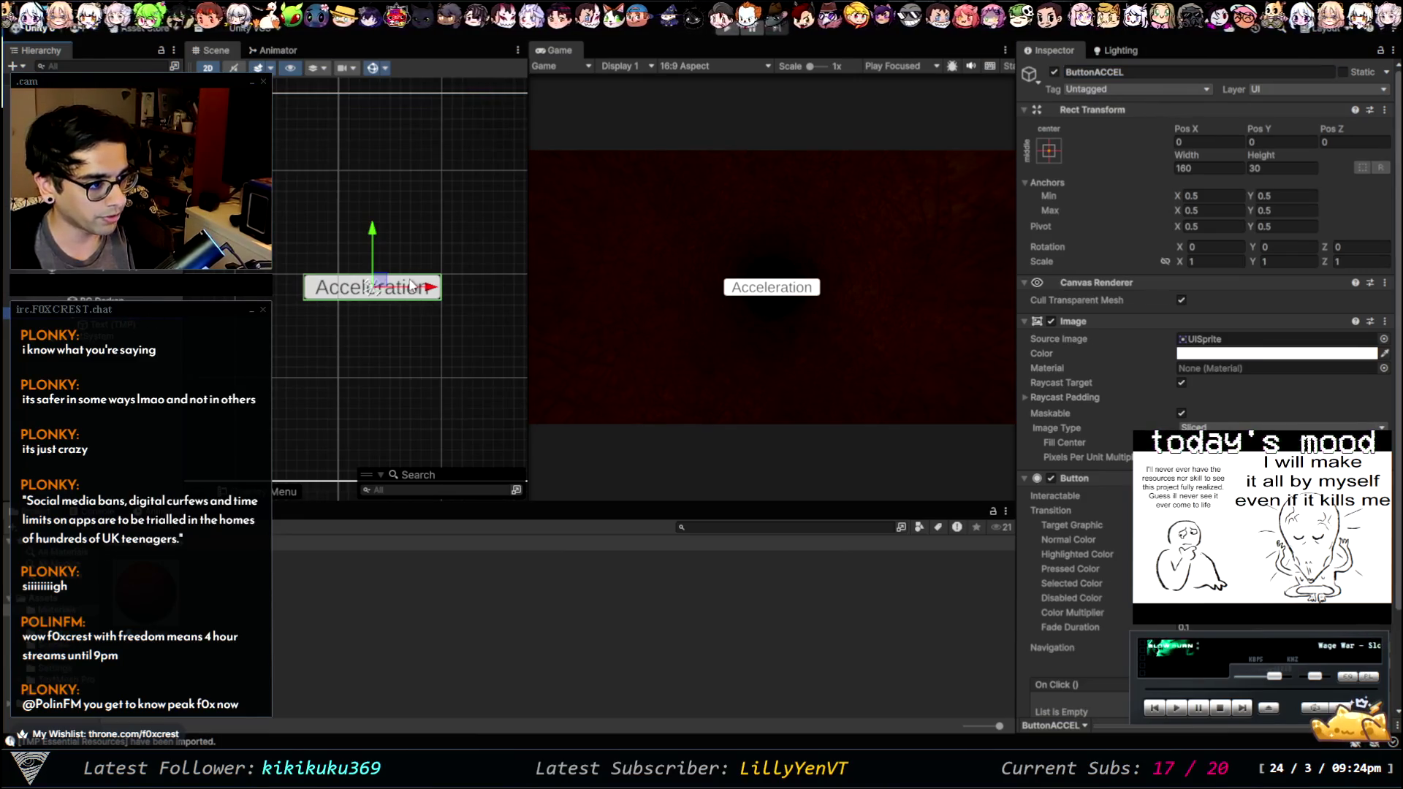
mouse_move(413, 285)
left_mouse_down()
mouse_move(462, 207)
mouse_move(635, 115)
left_mouse_up()
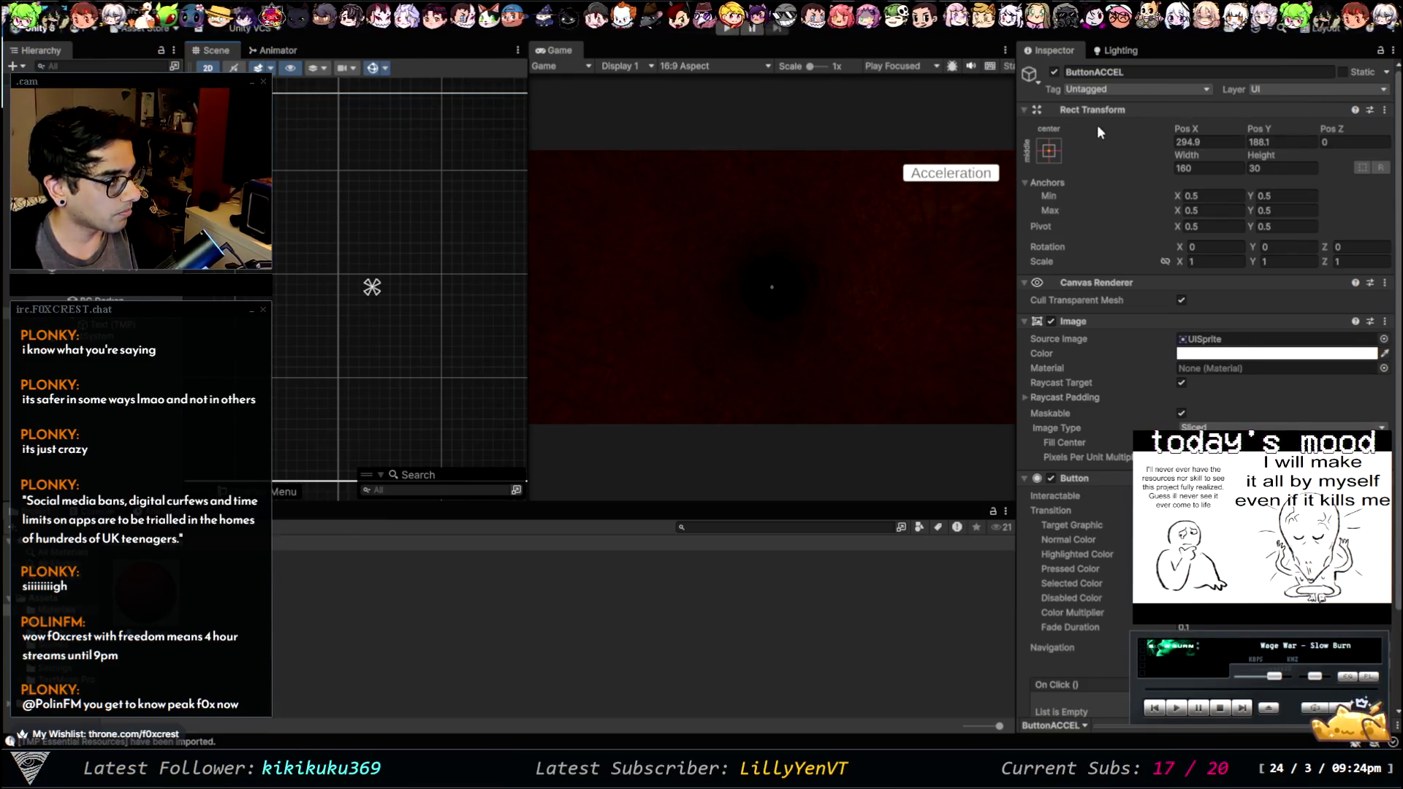
- Duplicate ButtonACCEL and place the copy just below the original, at Pos Y 131.5
key("ctrl+d")
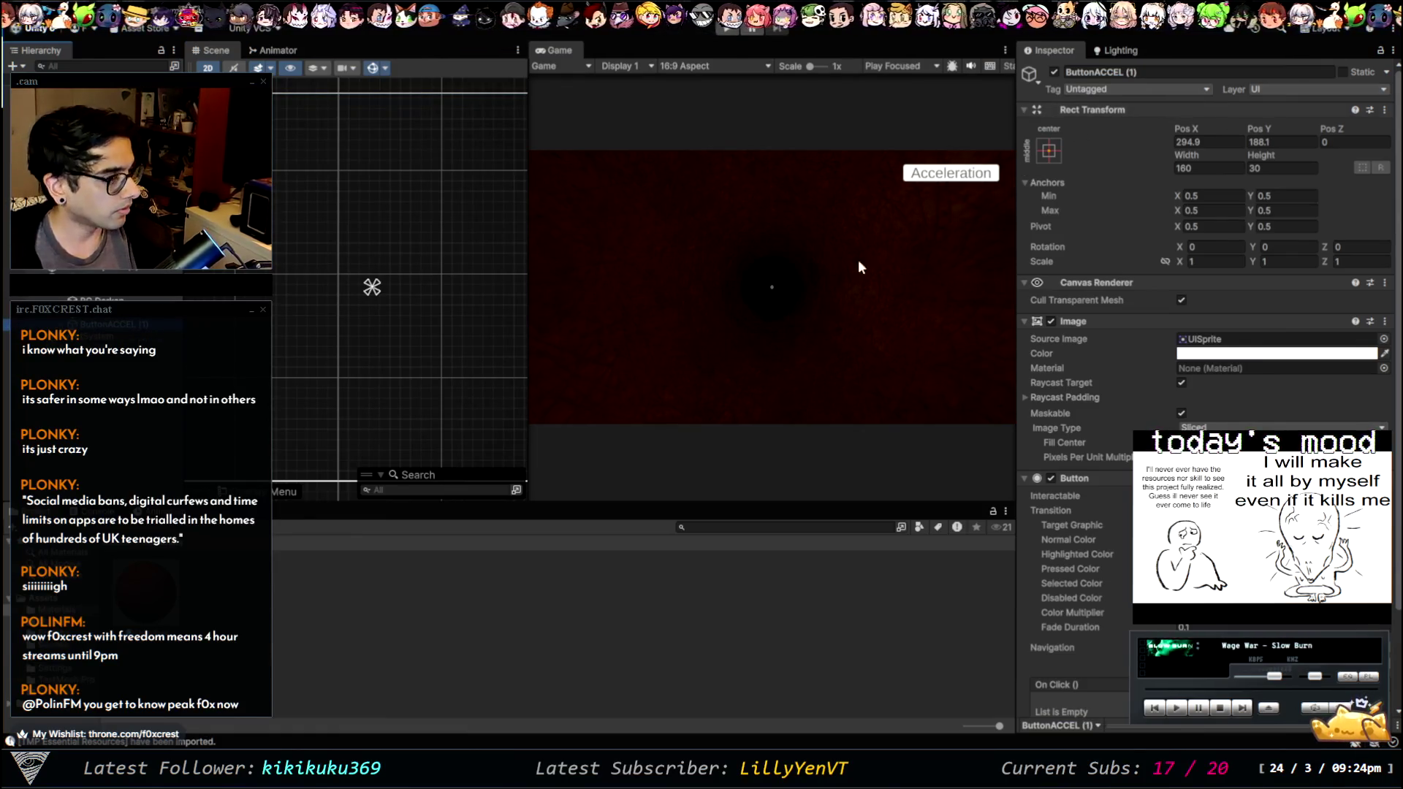
key("f")
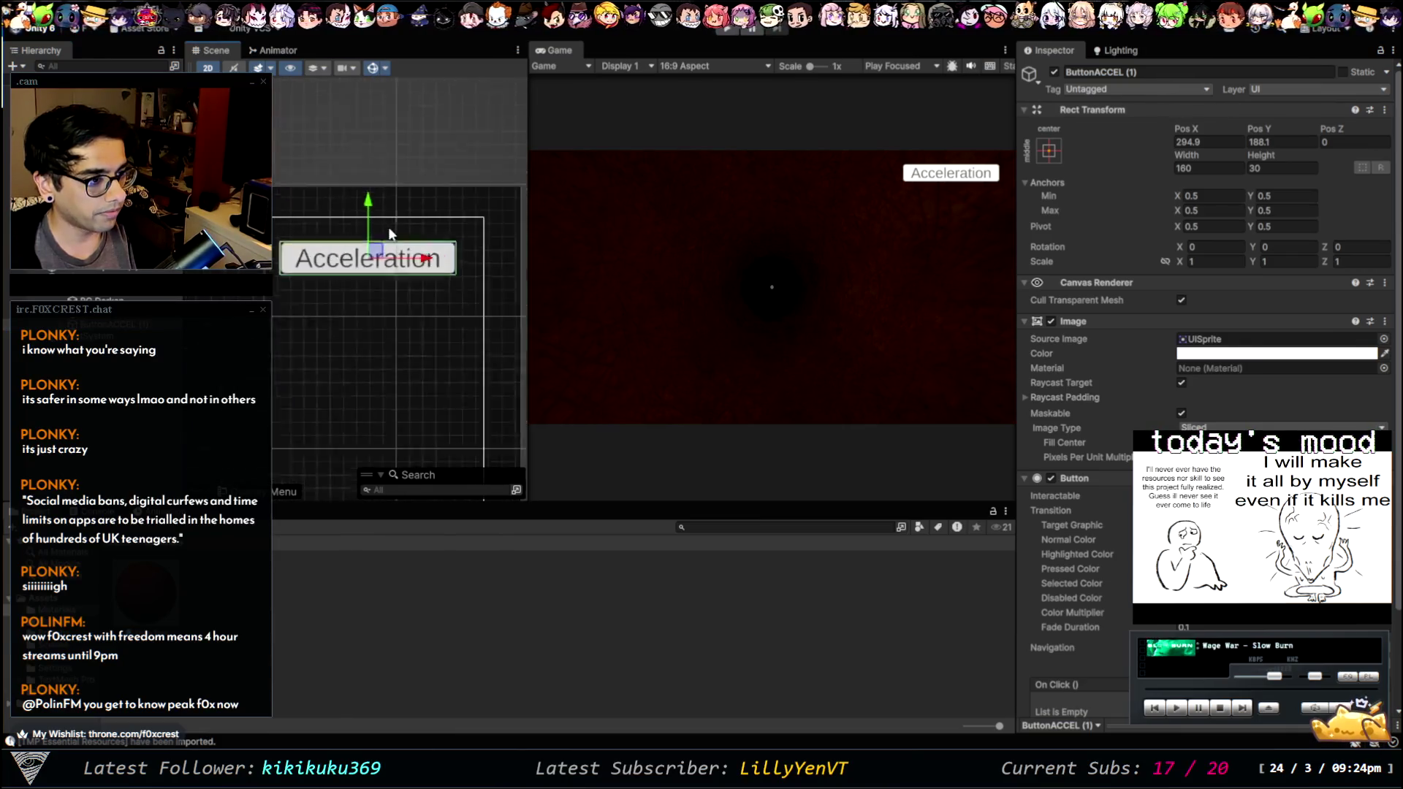
mouse_move(369, 212)
left_mouse_down()
mouse_move(371, 247)
mouse_move(366, 259)
mouse_move(360, 205)
mouse_move(327, 316)
mouse_move(329, 281)
left_mouse_up()
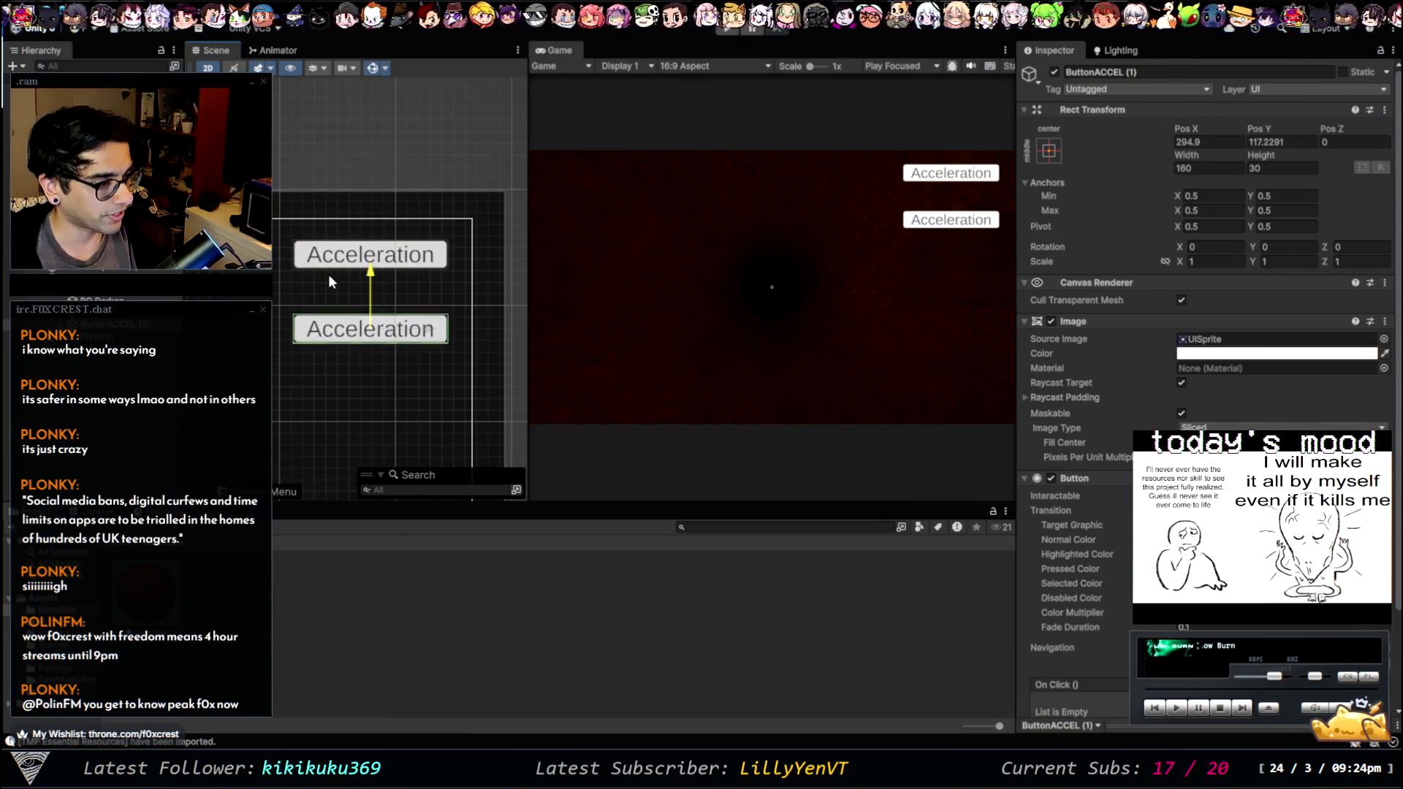
key("ctrl+z")
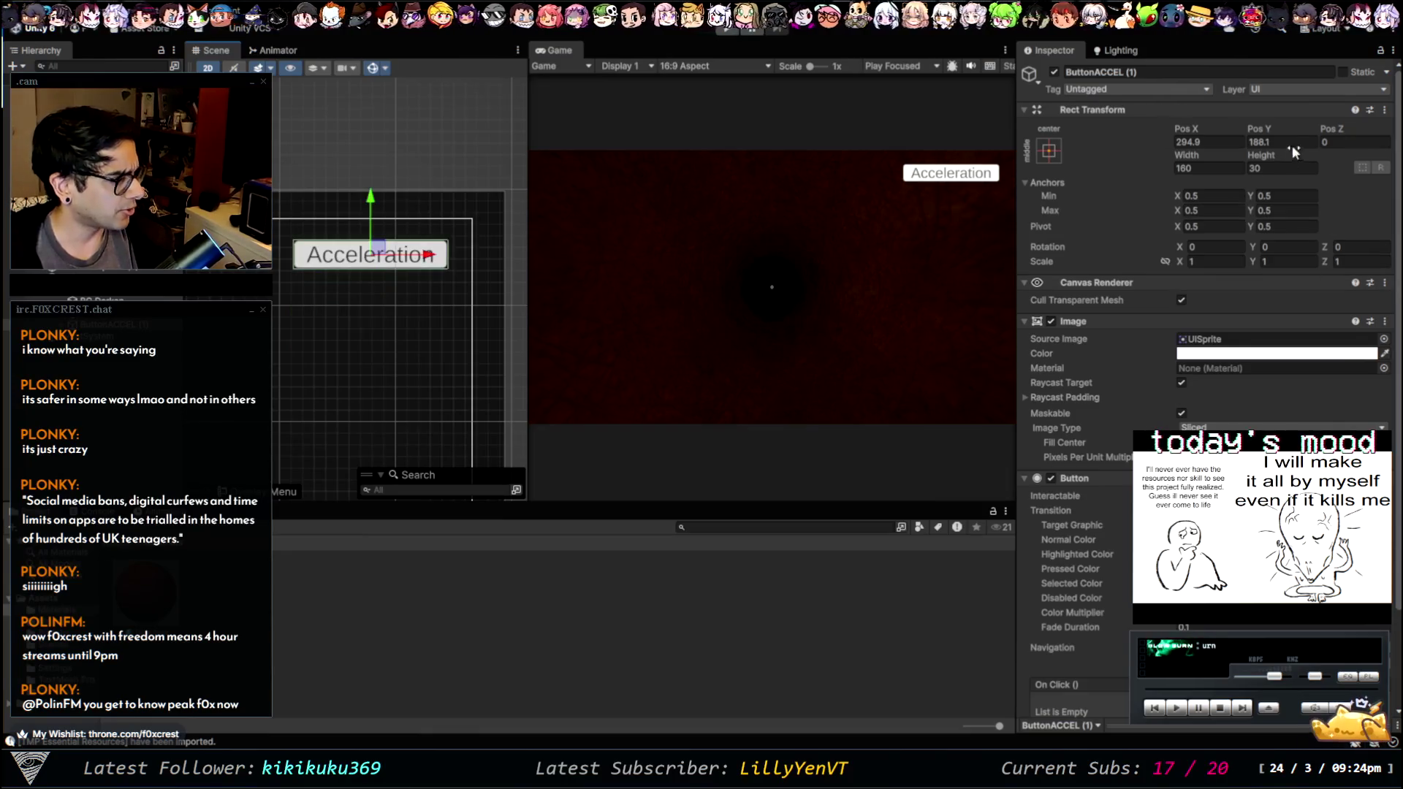
left_click_drag(371, 214, 373, 279)
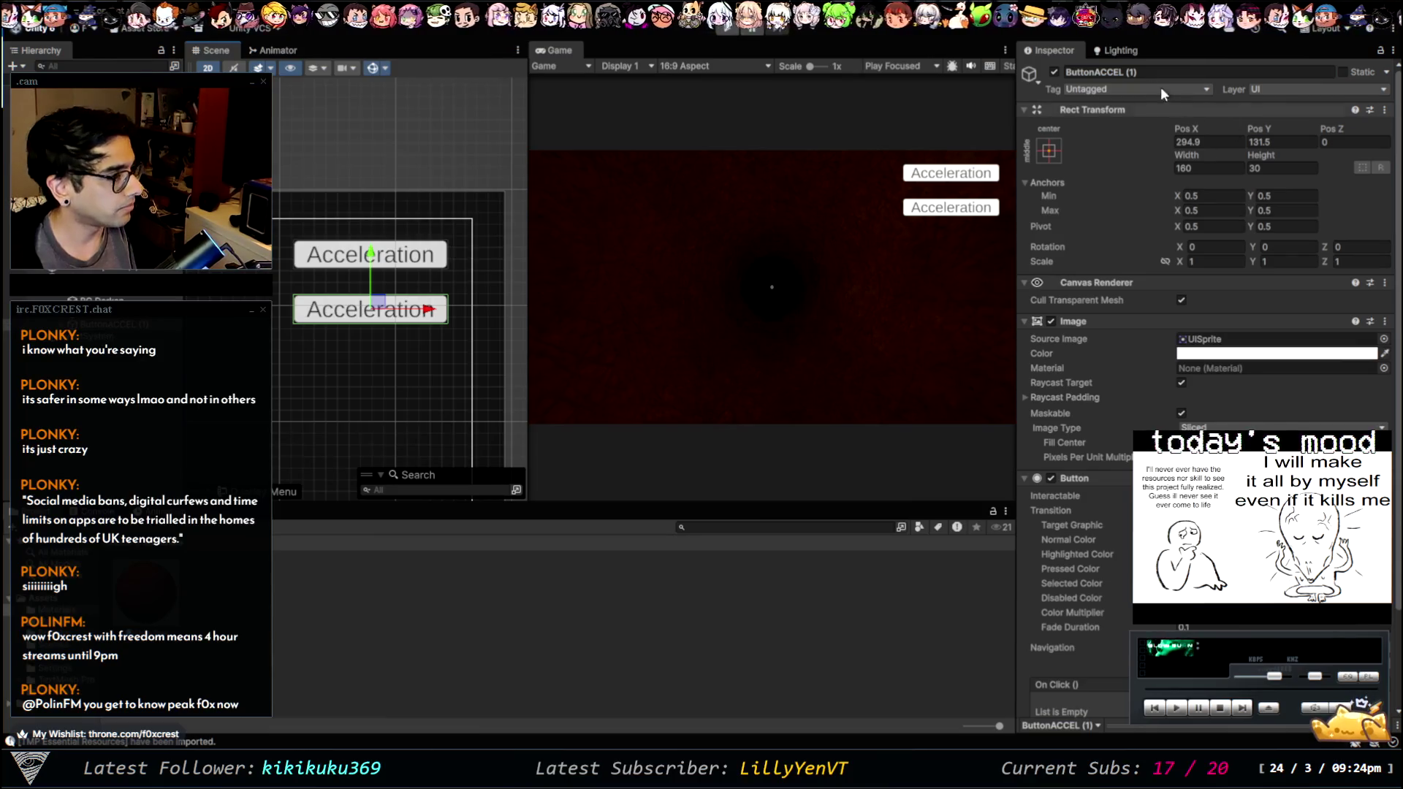
- Rename the copy to ButtonHANDLING and change its label text to 'Handling'
left_click(1096, 71)
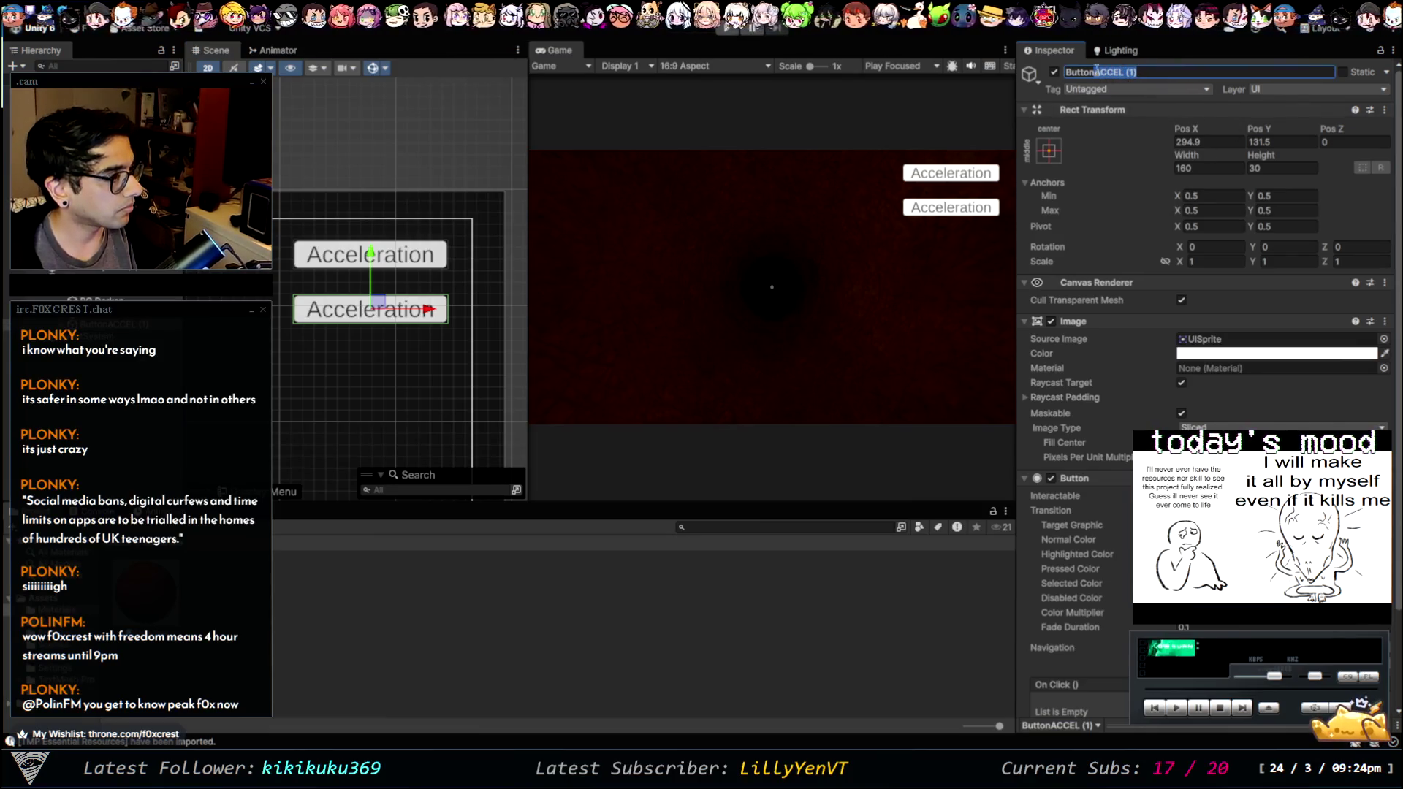
type("HANDLING")
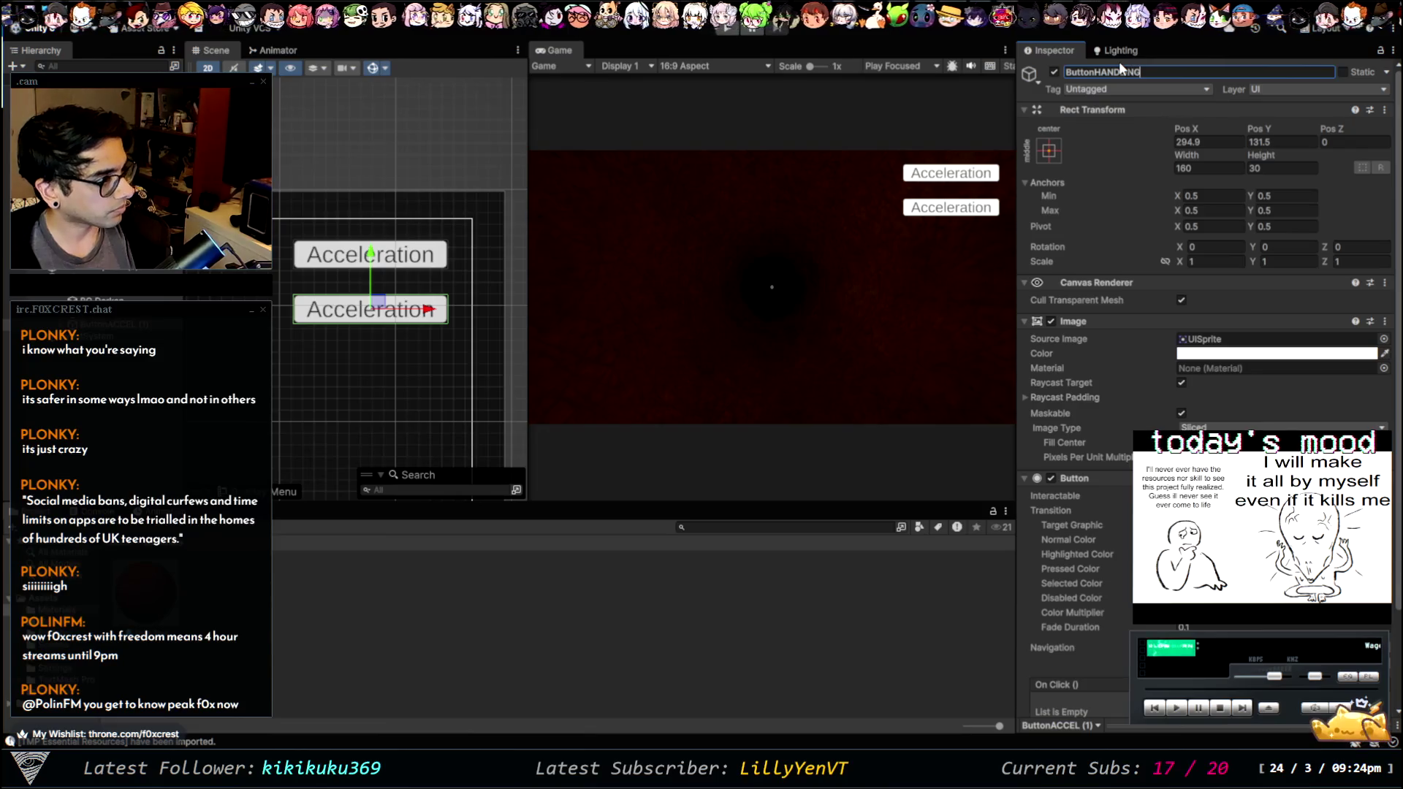
key("Return")
left_click(109, 335)
left_click(1145, 384)
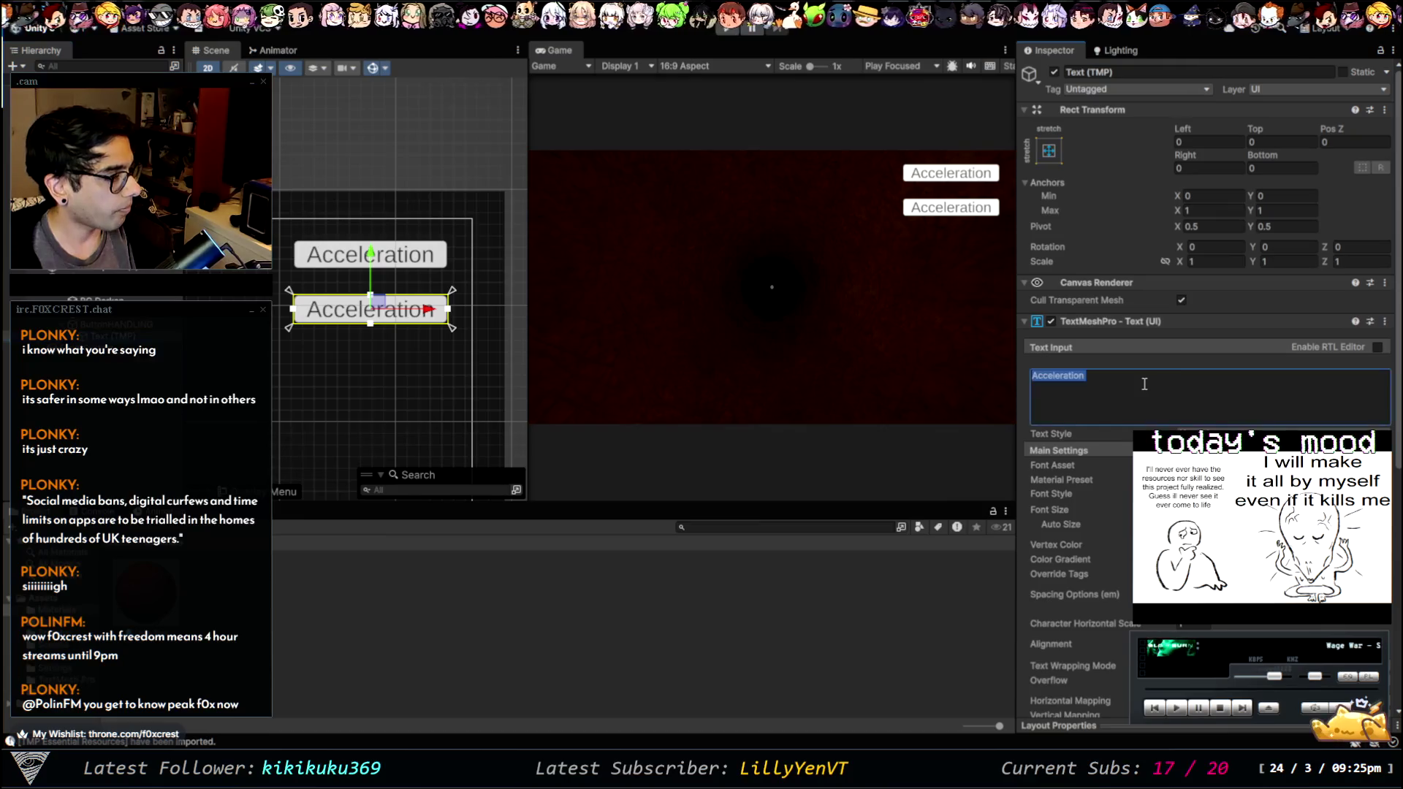
type("Handling")
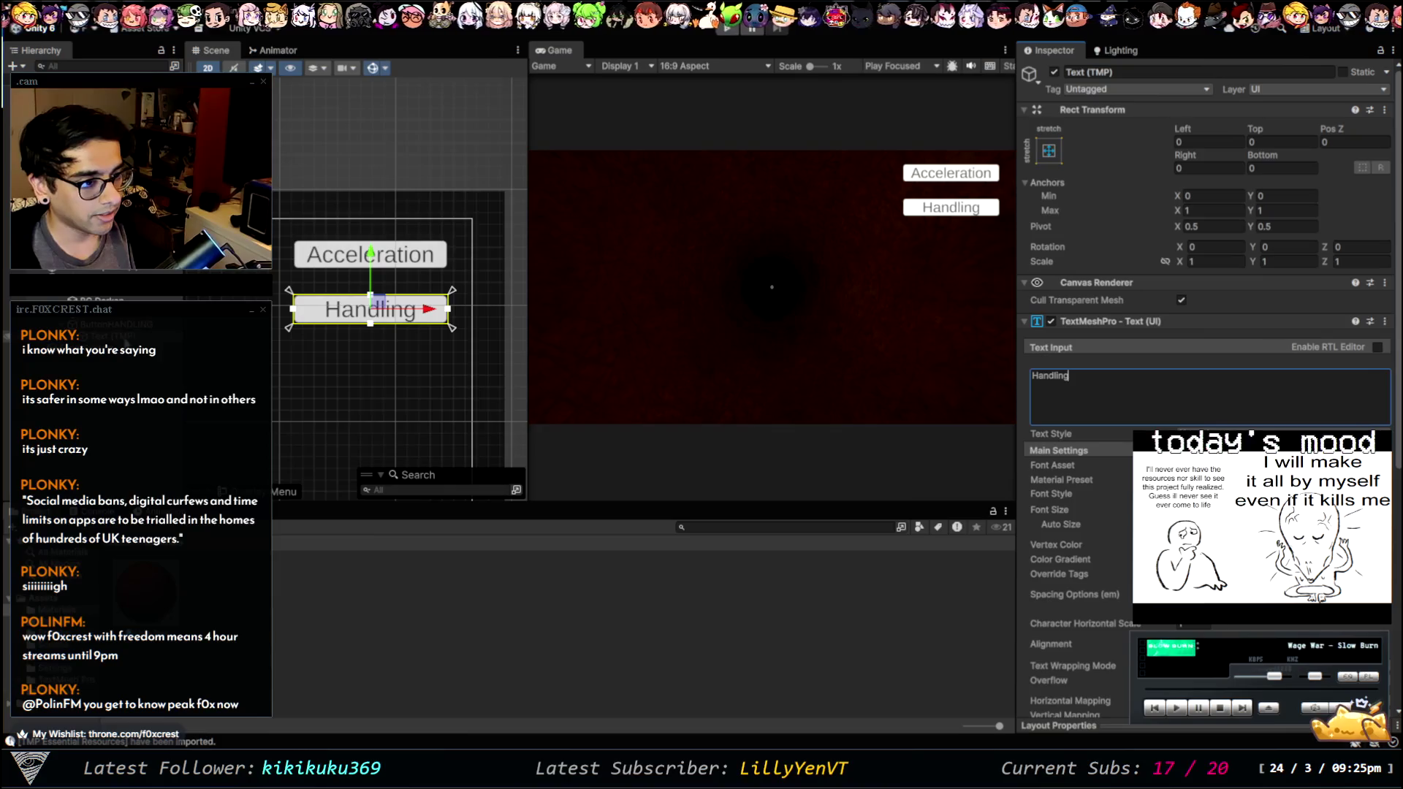
- Select the duplicated button and begin replacing the HANDLING (1) part of its name
left_click(109, 324)
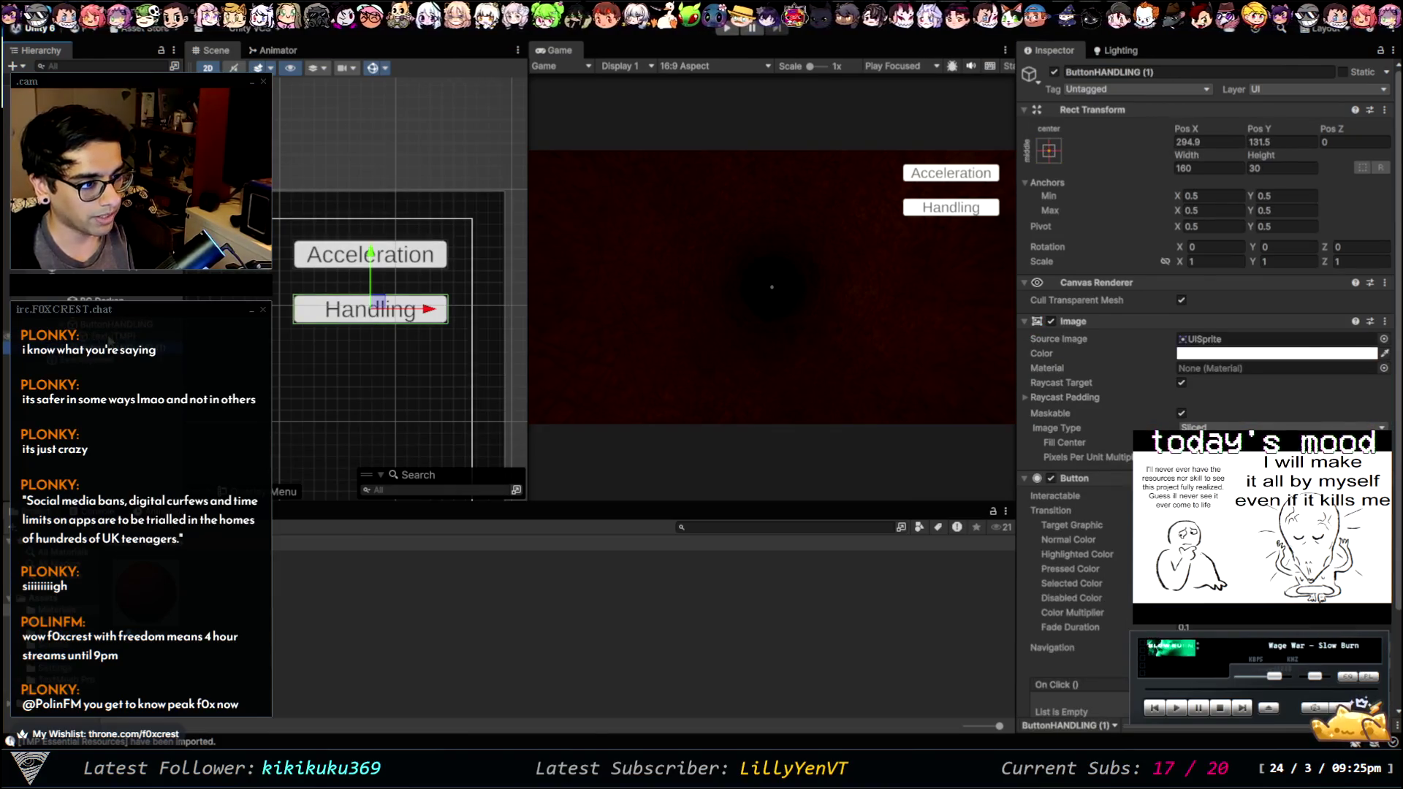
left_click(1181, 72)
key("shift+Left")
key("shift+Left")
key("shift+Left")
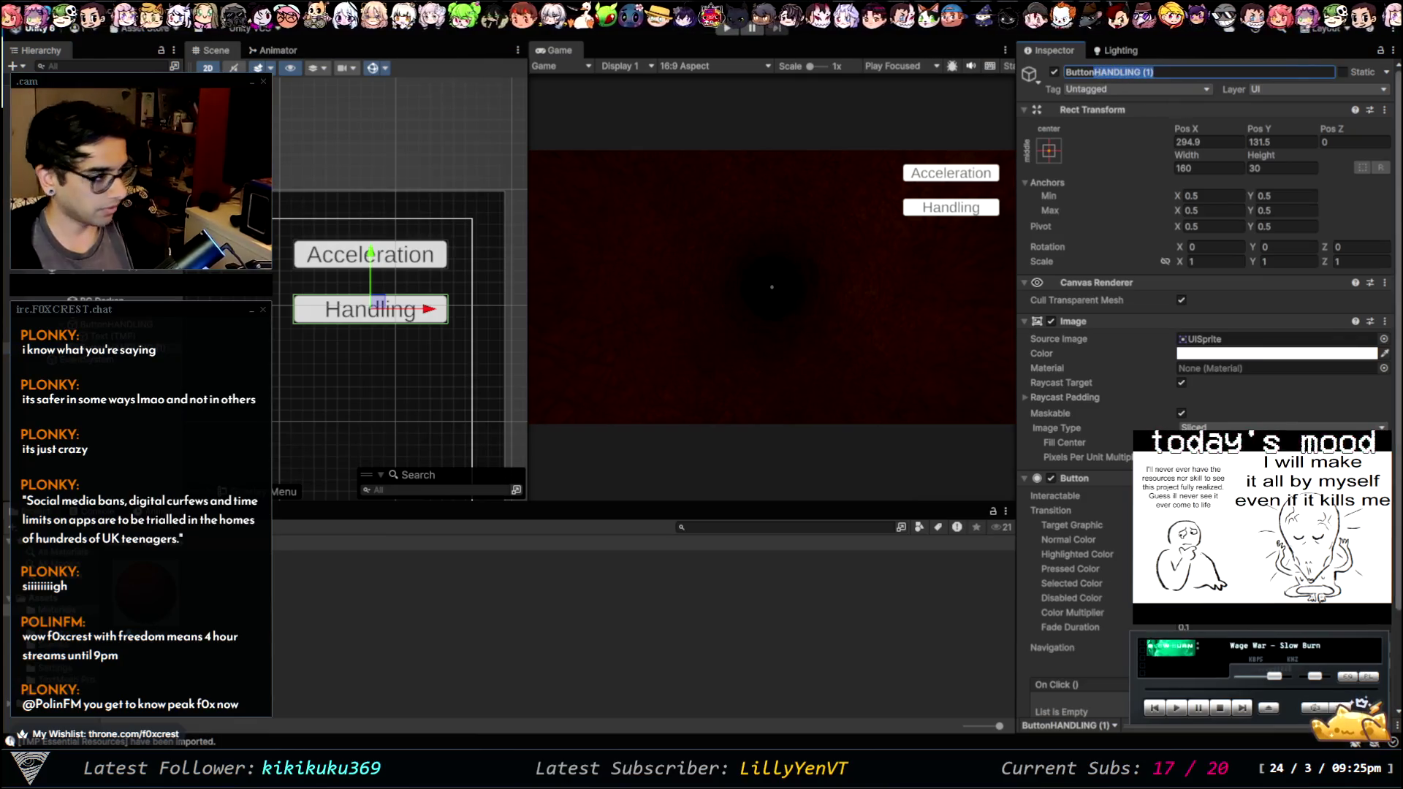
- Name the third button ButtonLIVES and move it below Handling to Pos Y 77.1
type("LIVES")
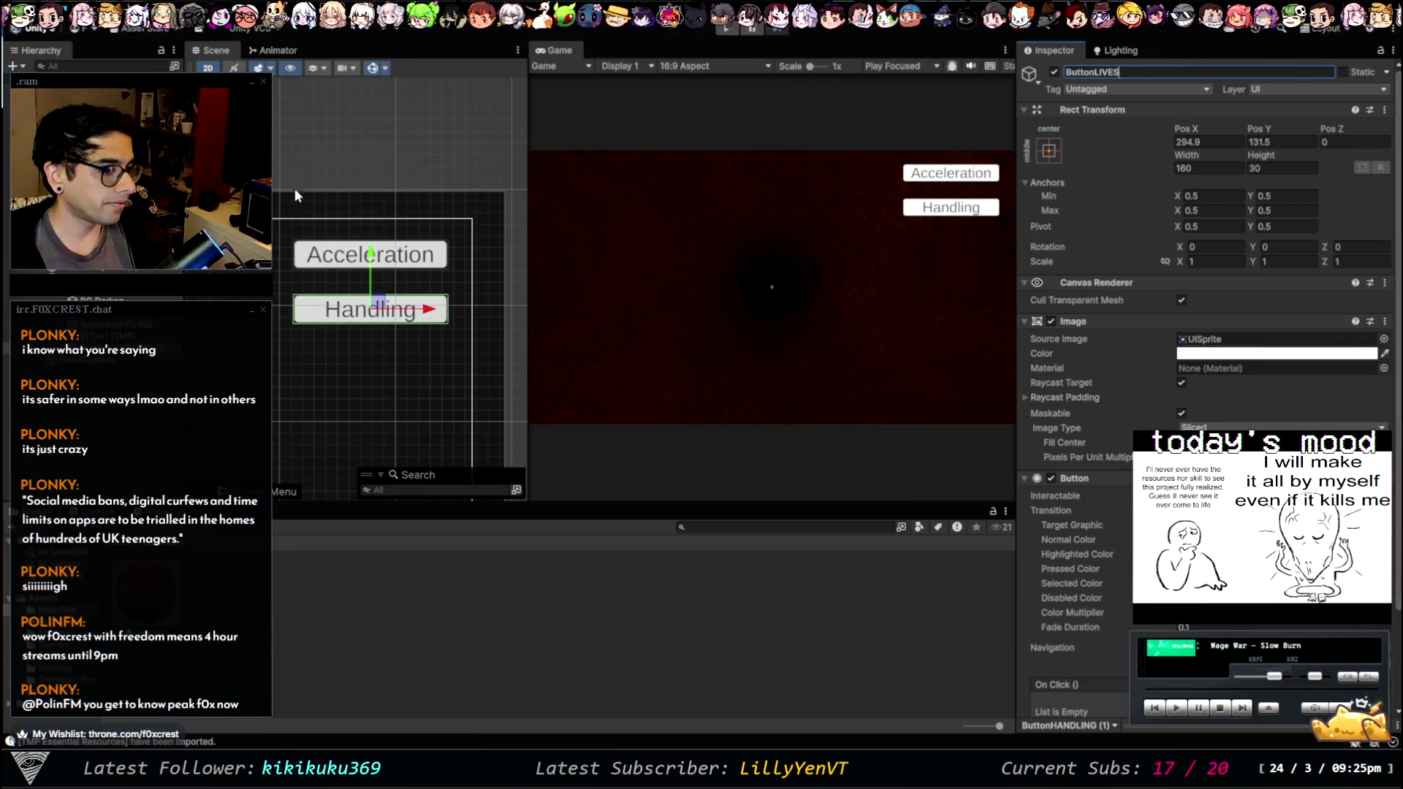
left_click(98, 426)
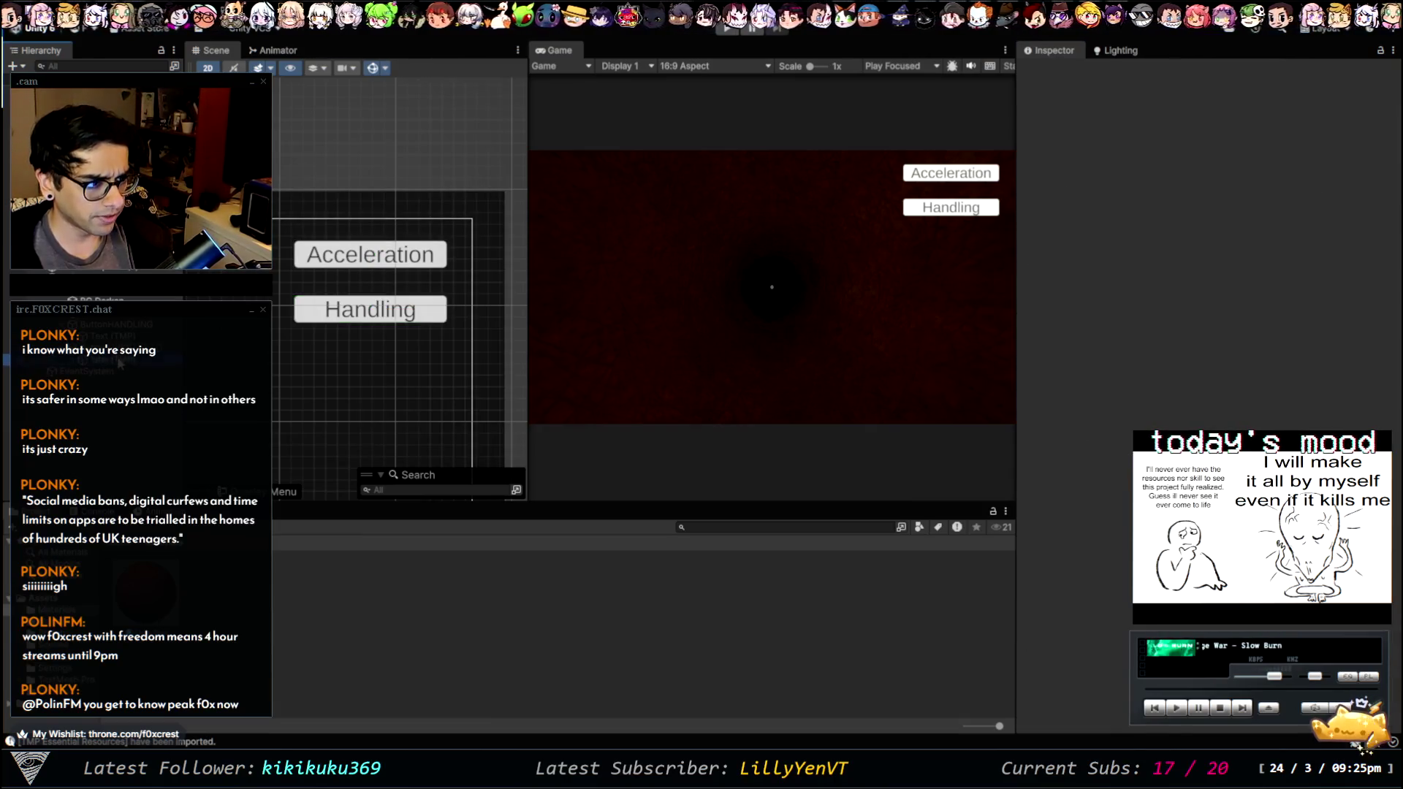
left_click(121, 363)
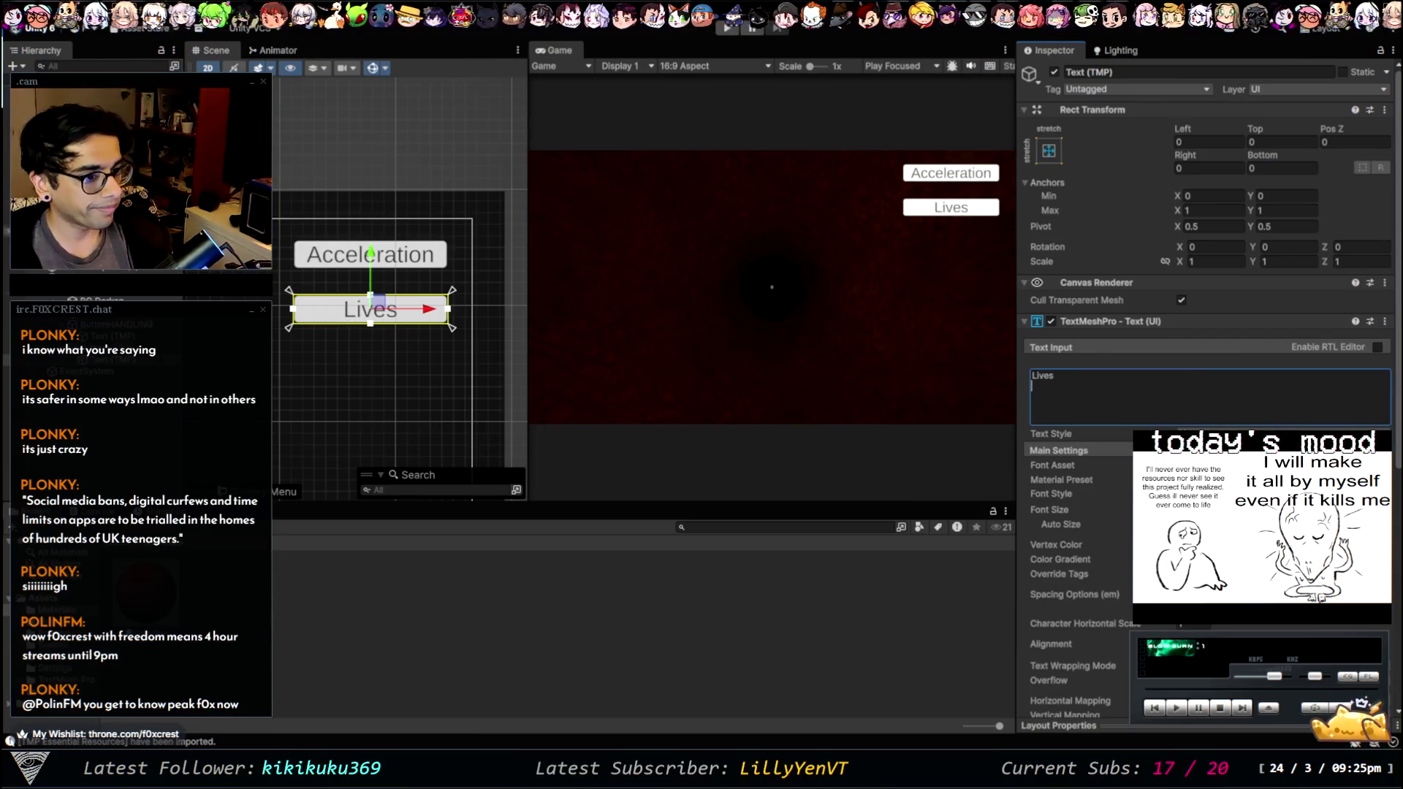
left_click(95, 349)
left_click_drag(370, 258, 380, 308)
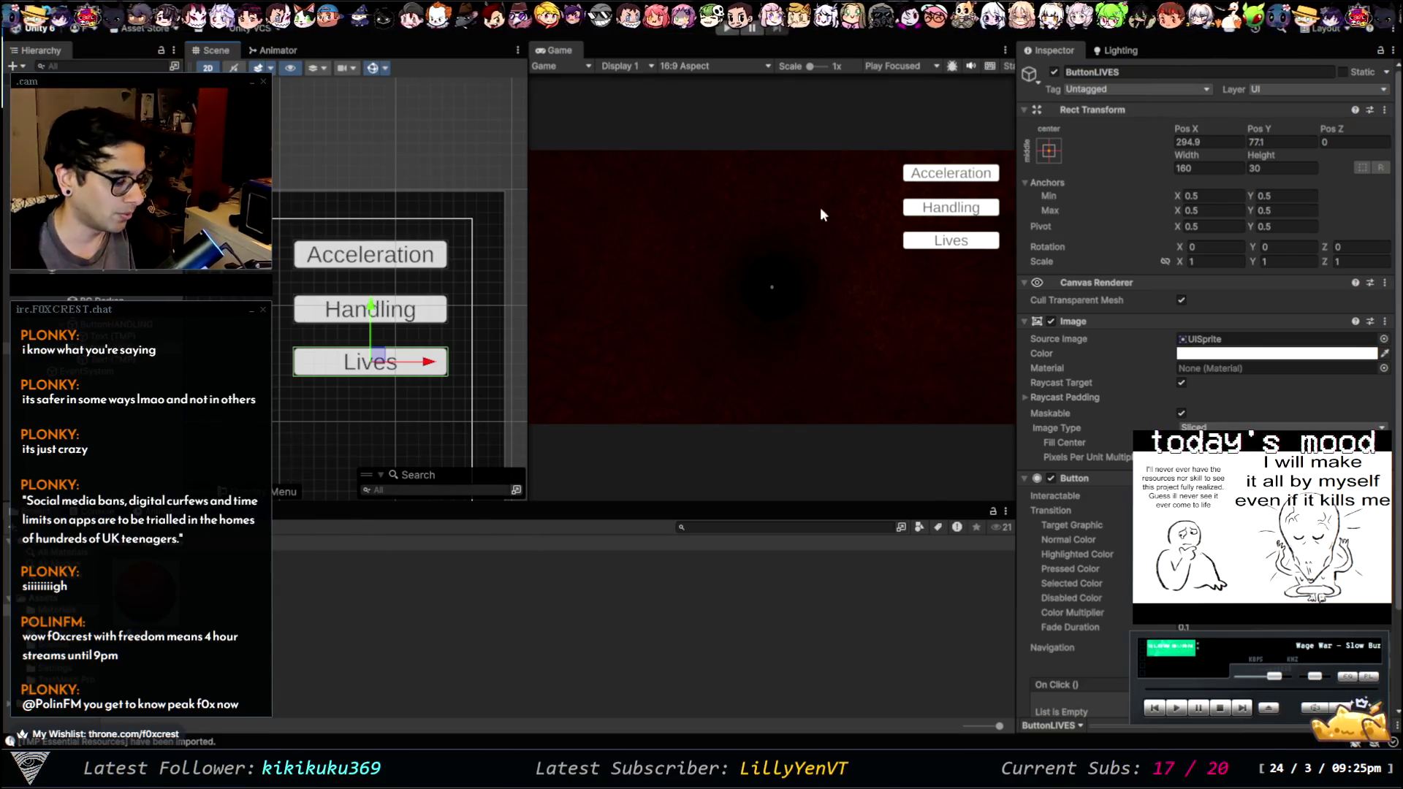
scroll(1095, 505, "down", 3)
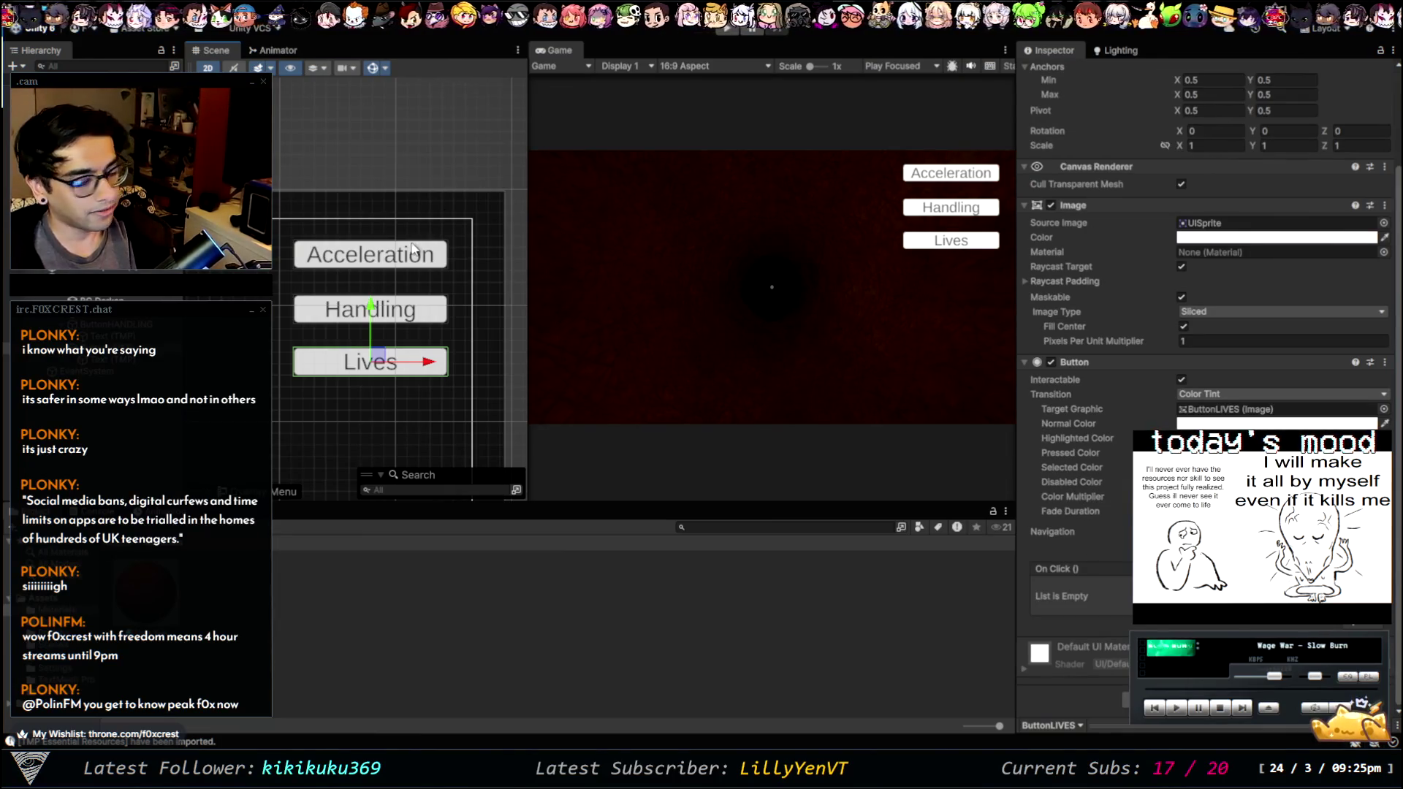
left_click(304, 567)
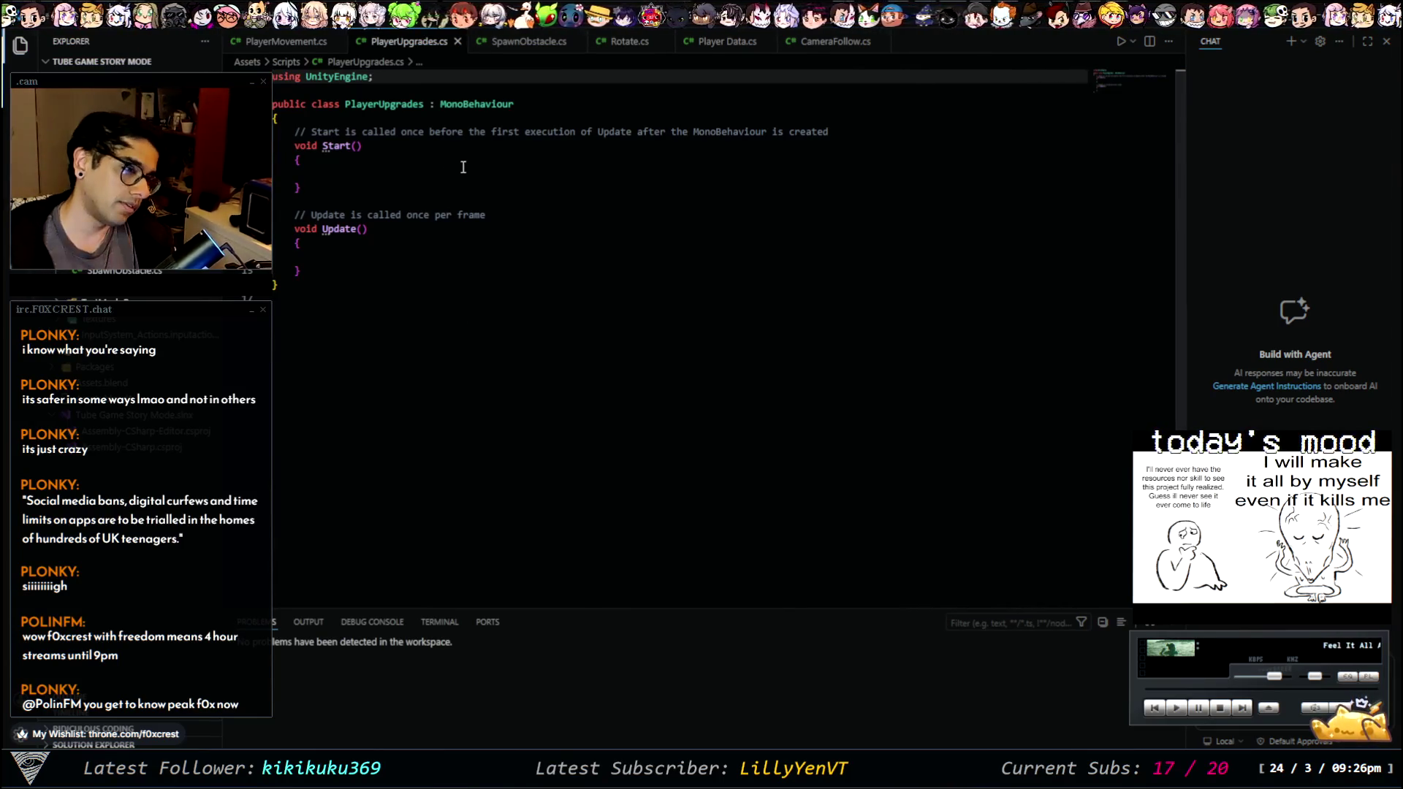
- Add a blank line after Update() and show ButtonBehavior.cs in a right-hand split
left_click(367, 271)
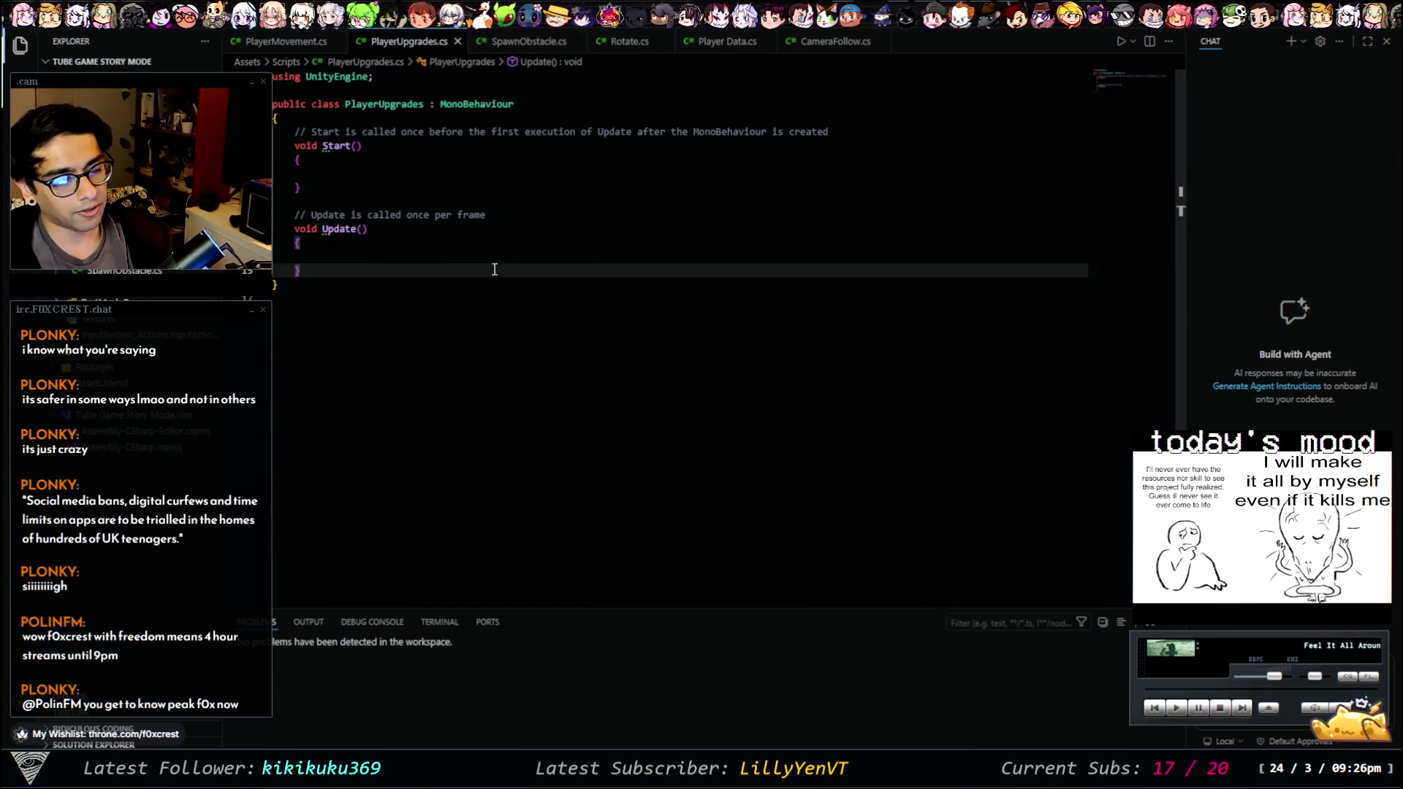
key("Return")
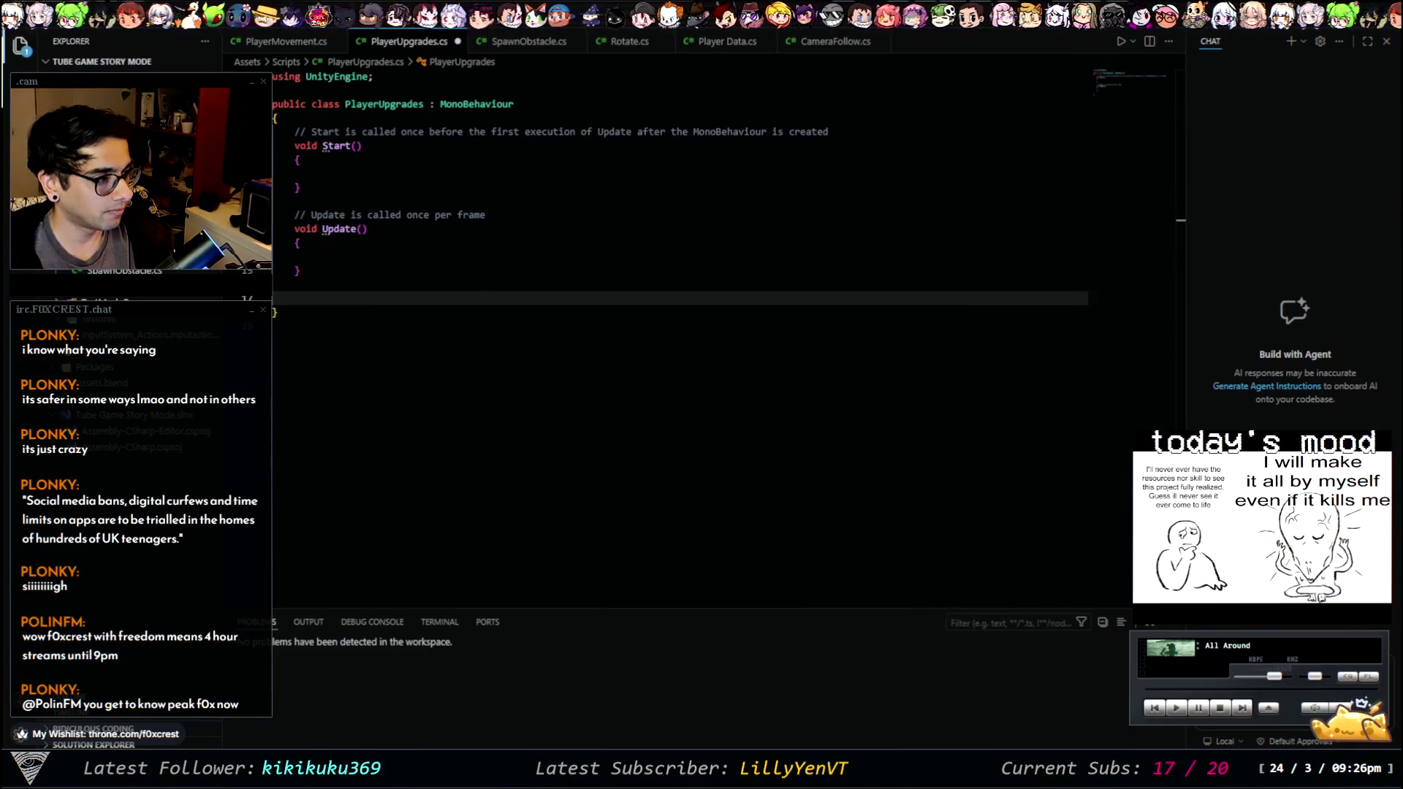
mouse_move(532, 42)
left_mouse_down()
mouse_move(1022, 222)
mouse_move(1143, 235)
mouse_move(983, 272)
left_mouse_up()
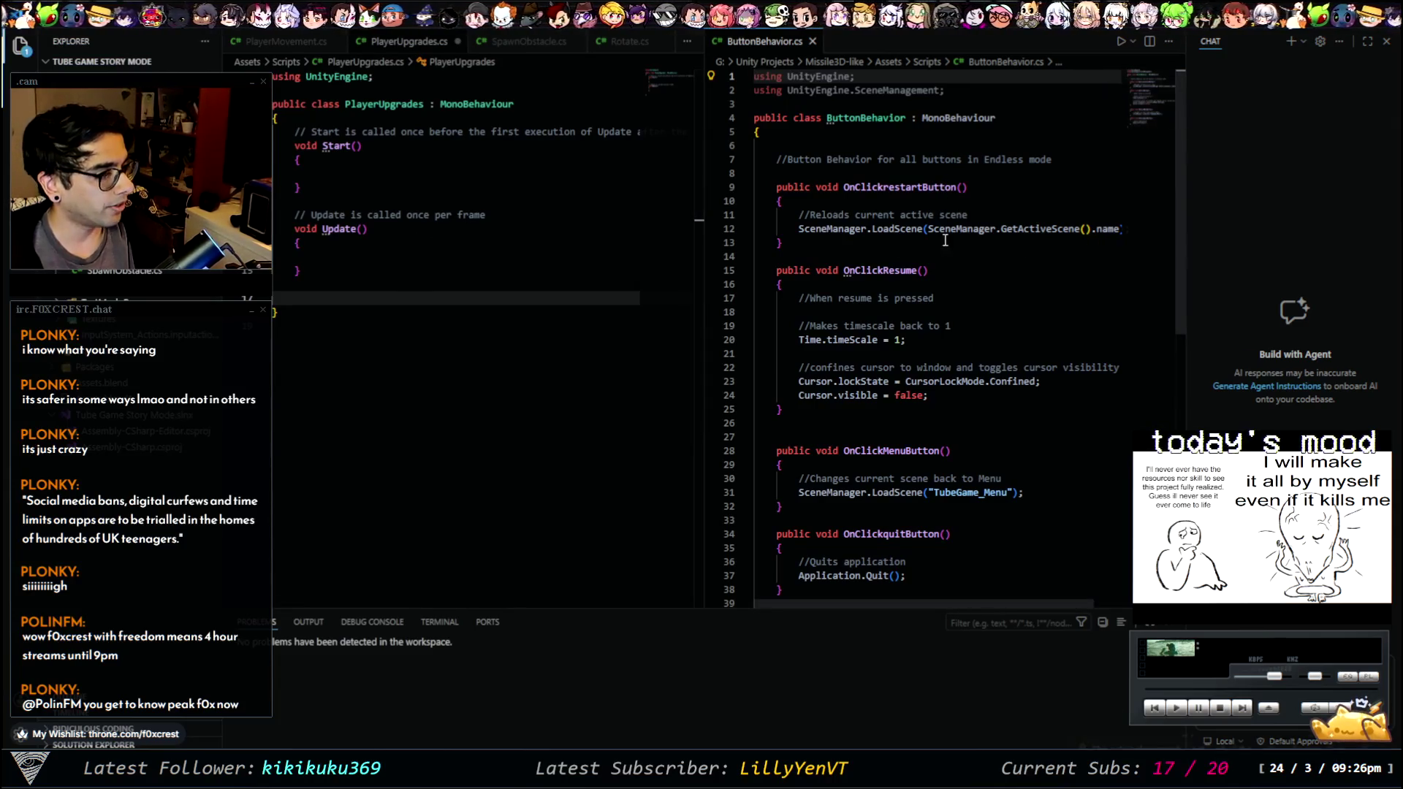
- Start a new 'public void on' method on line 17 of PlayerUpgrades.cs
left_click(341, 289)
key("Return")
key("BackSpace")
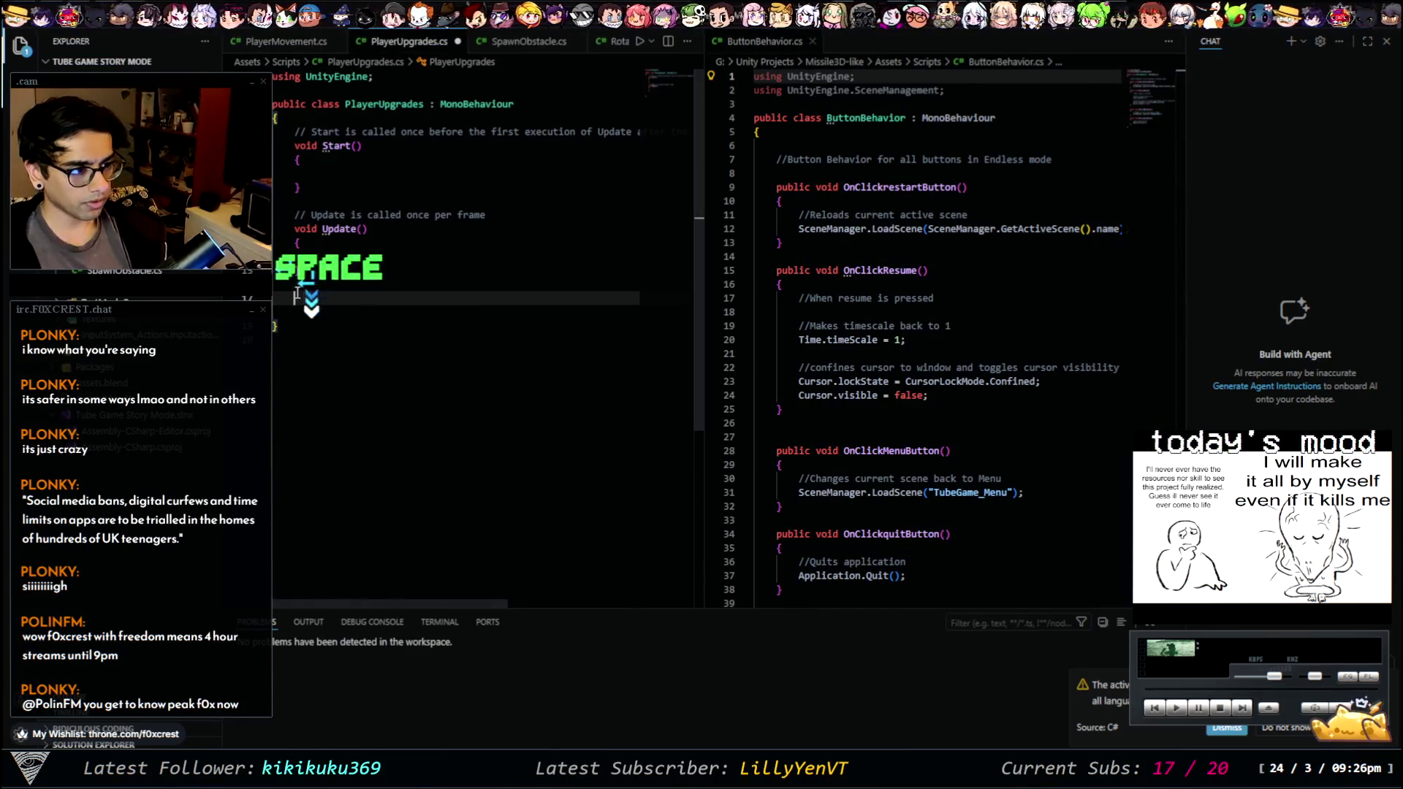
key("BackSpace")
type("onCli")
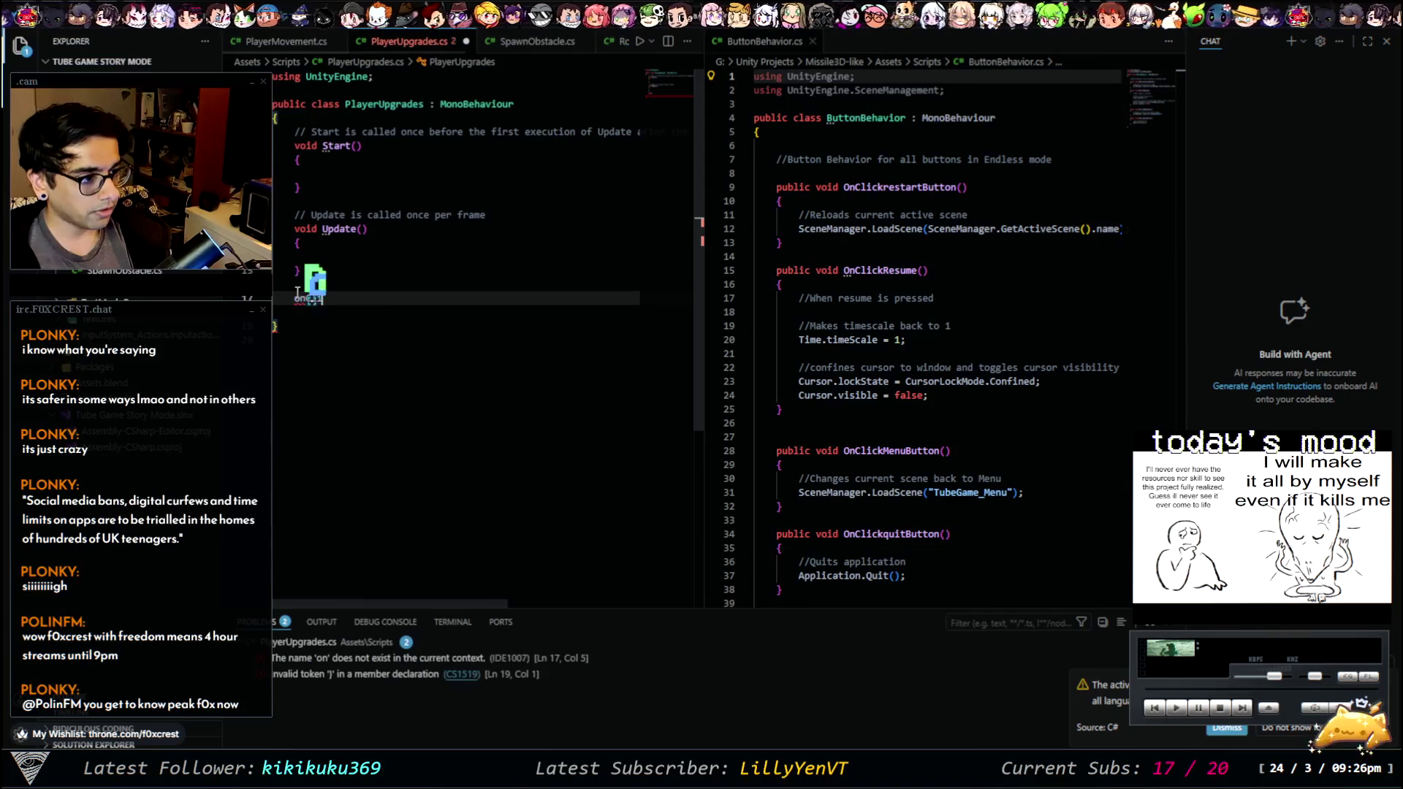
key("BackSpace")
key("BackSpace")
key("BackSpace")
type("p")
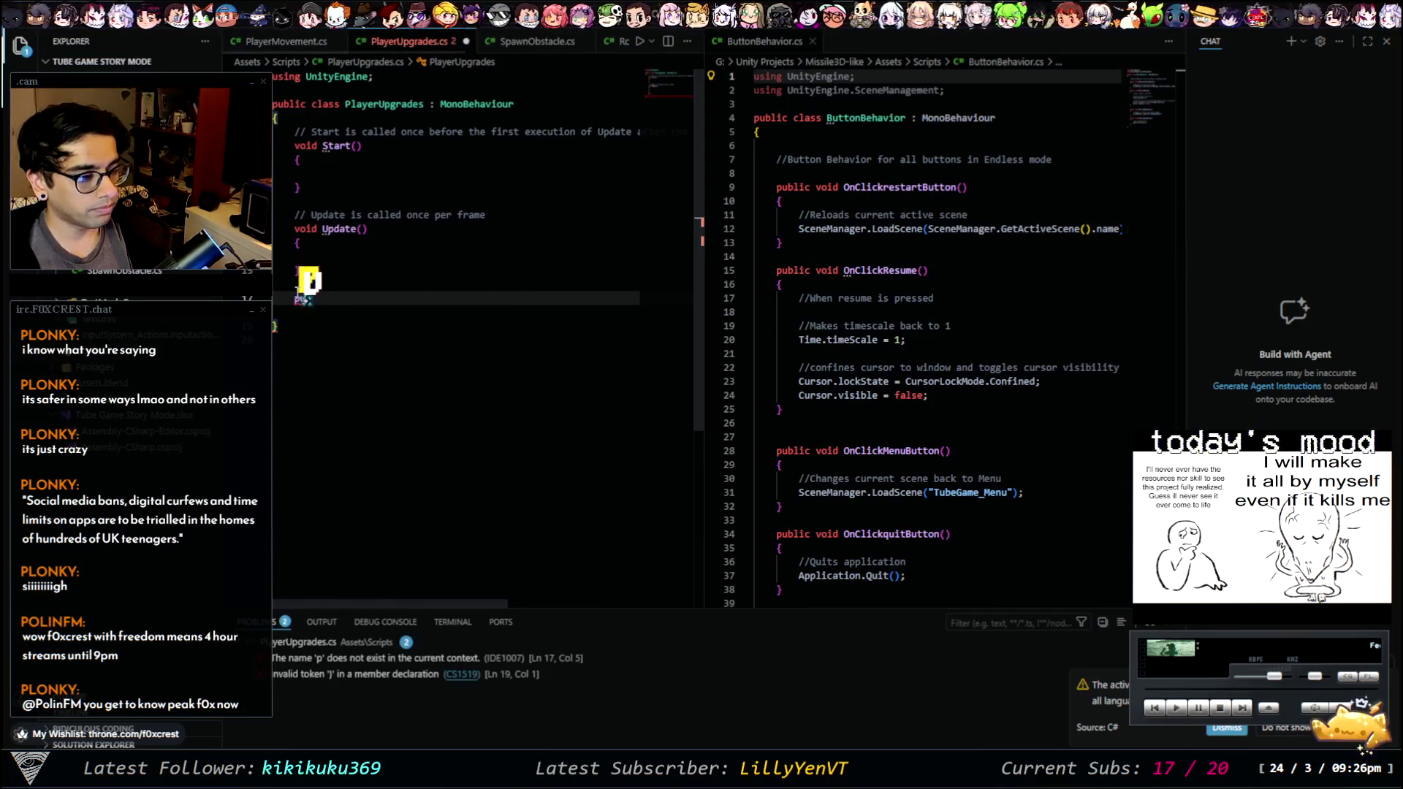
type("ublic void on")
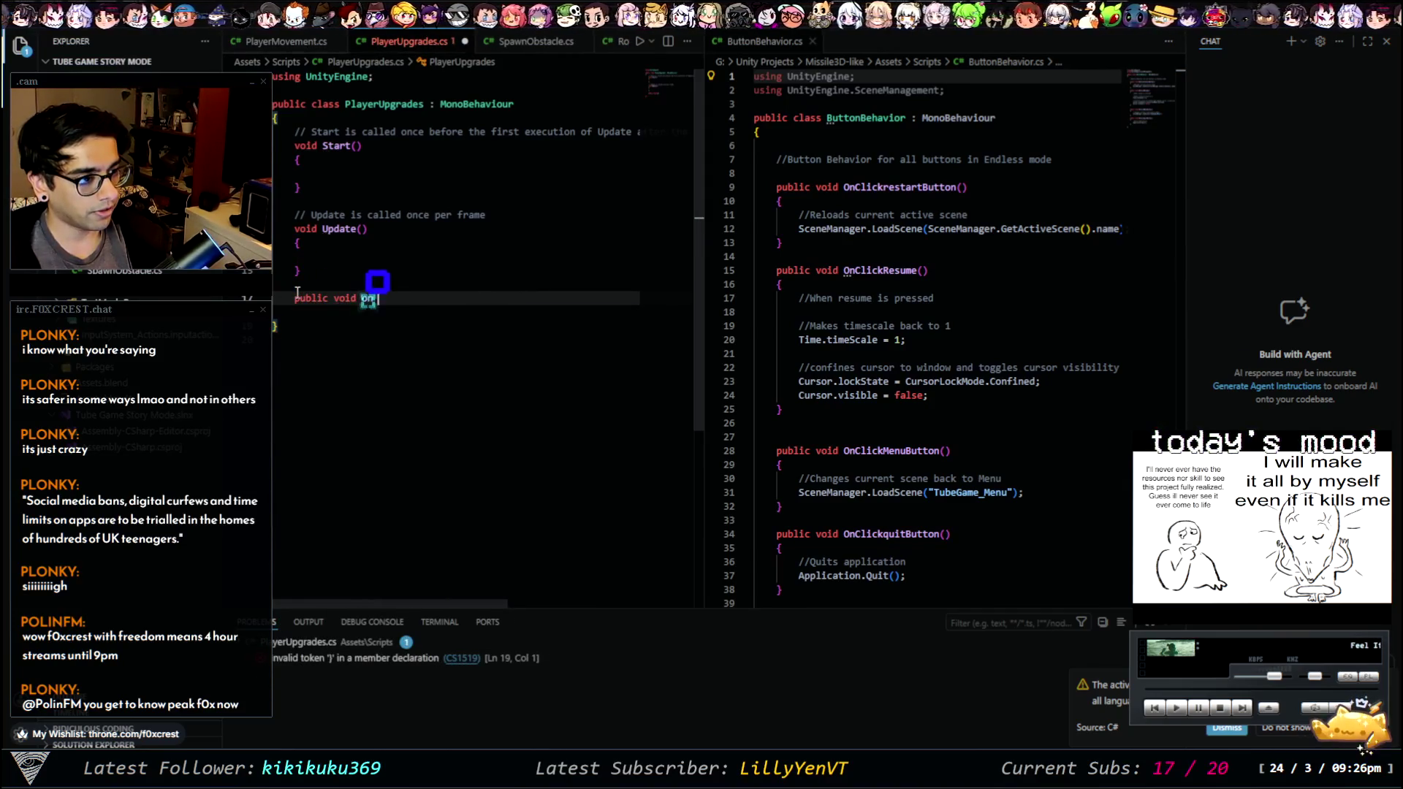